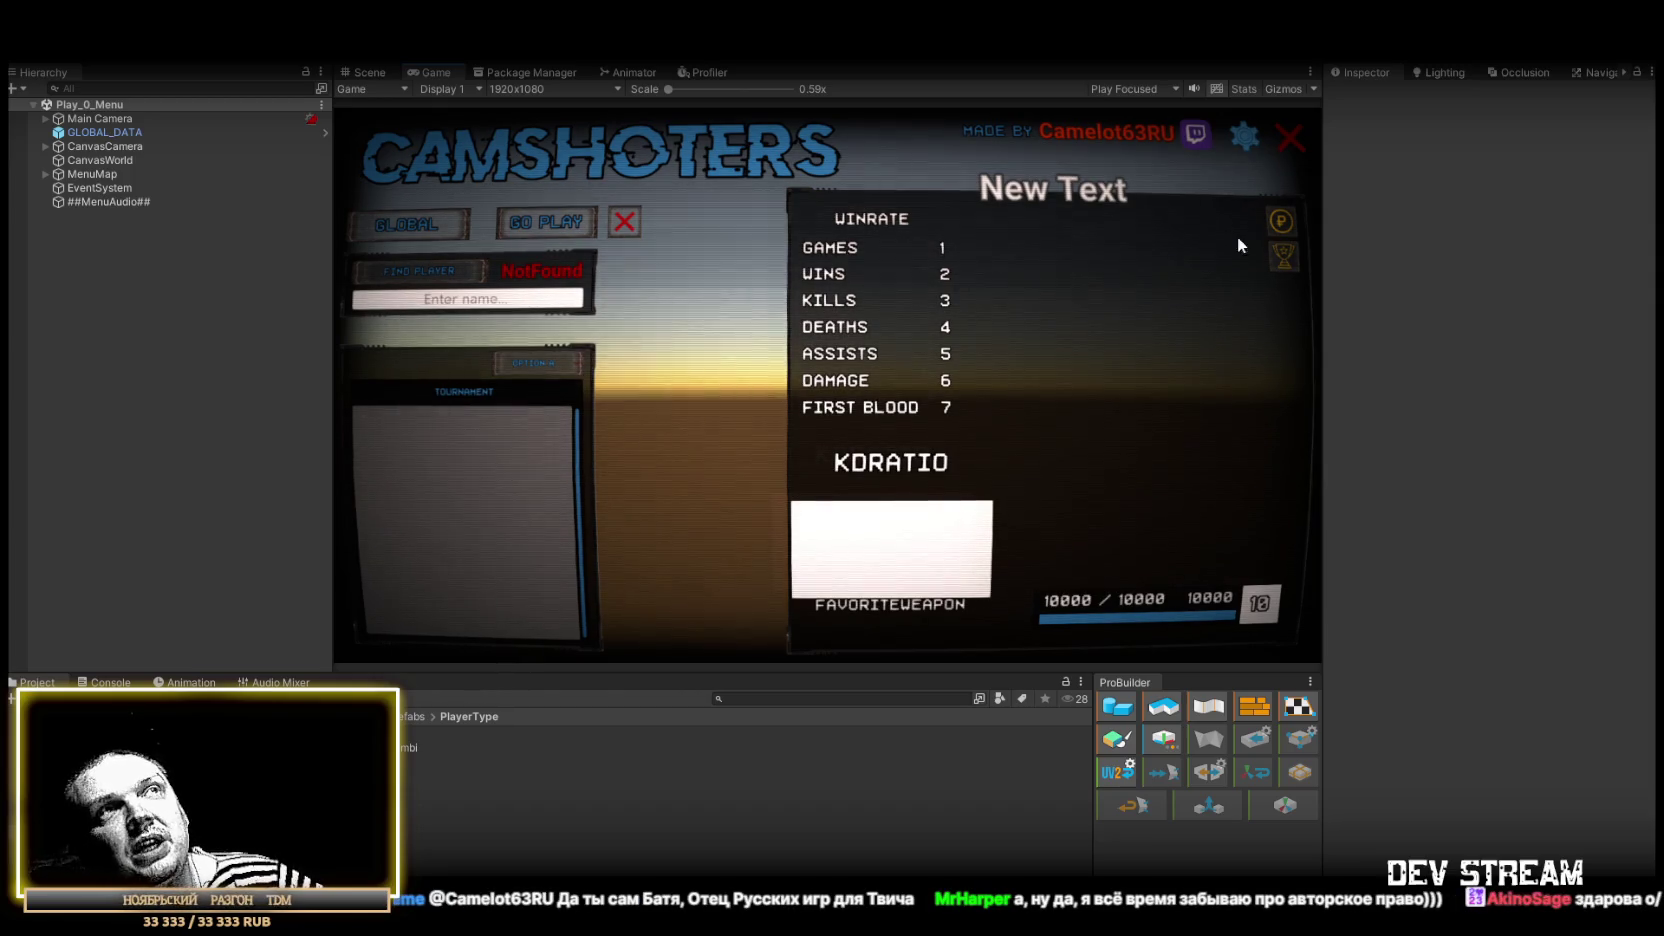
Step: Maximize the Game view for the running CAMSHOTERS menu and switch the leaderboard to tournament results
double_click(425, 74)
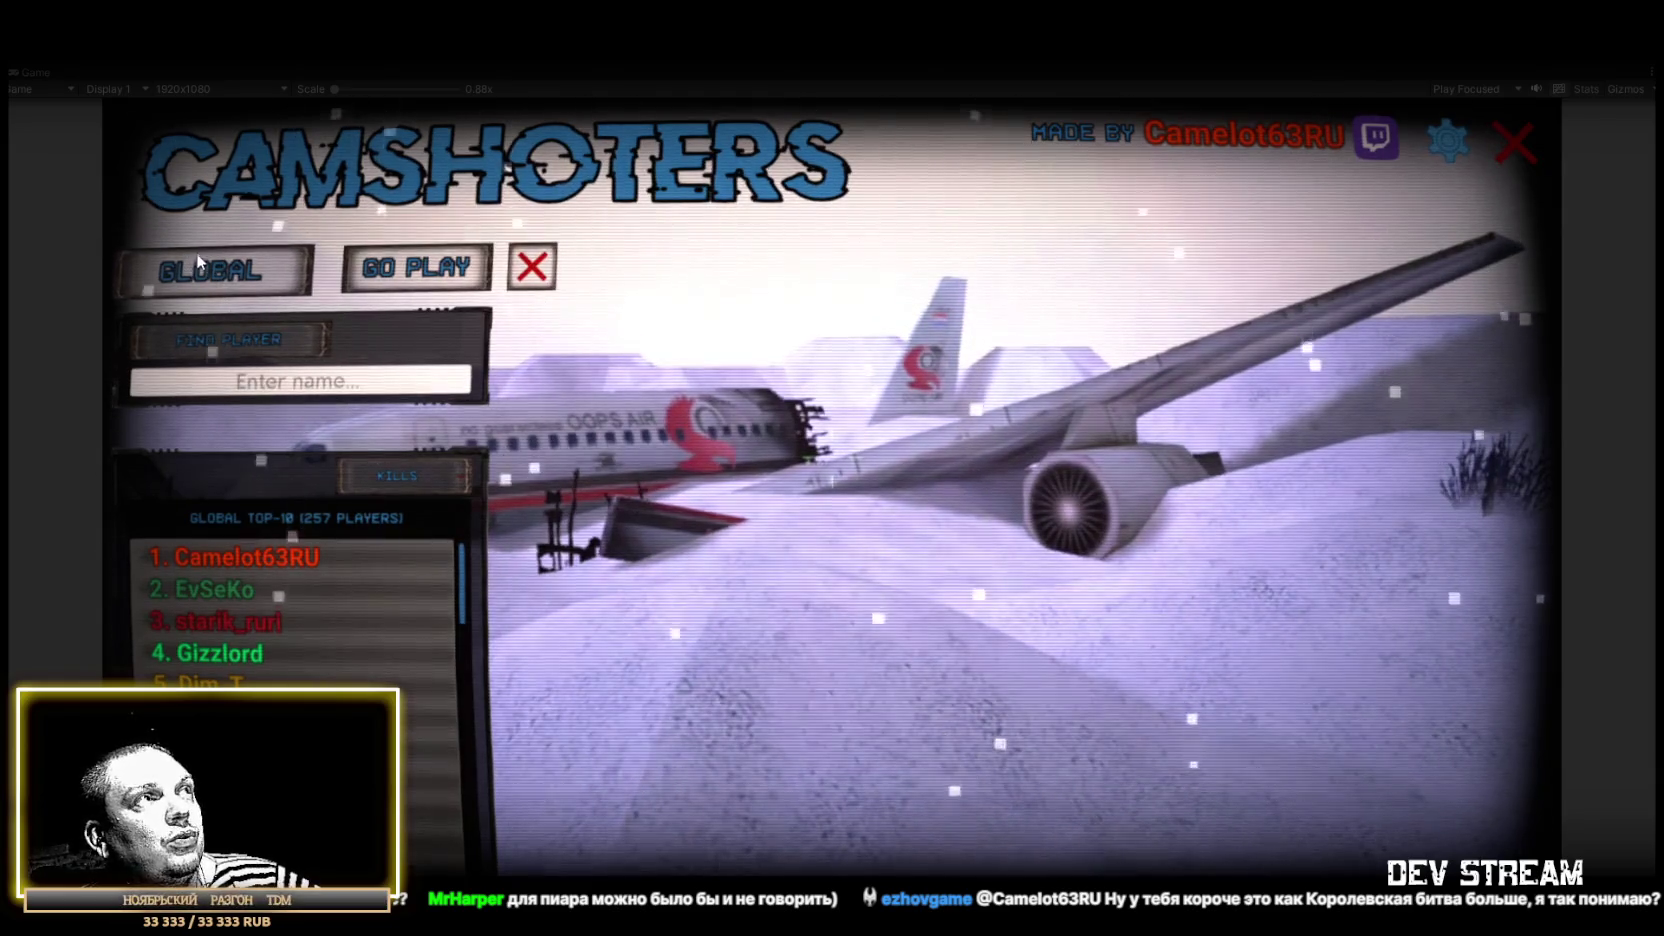
left_click(203, 265)
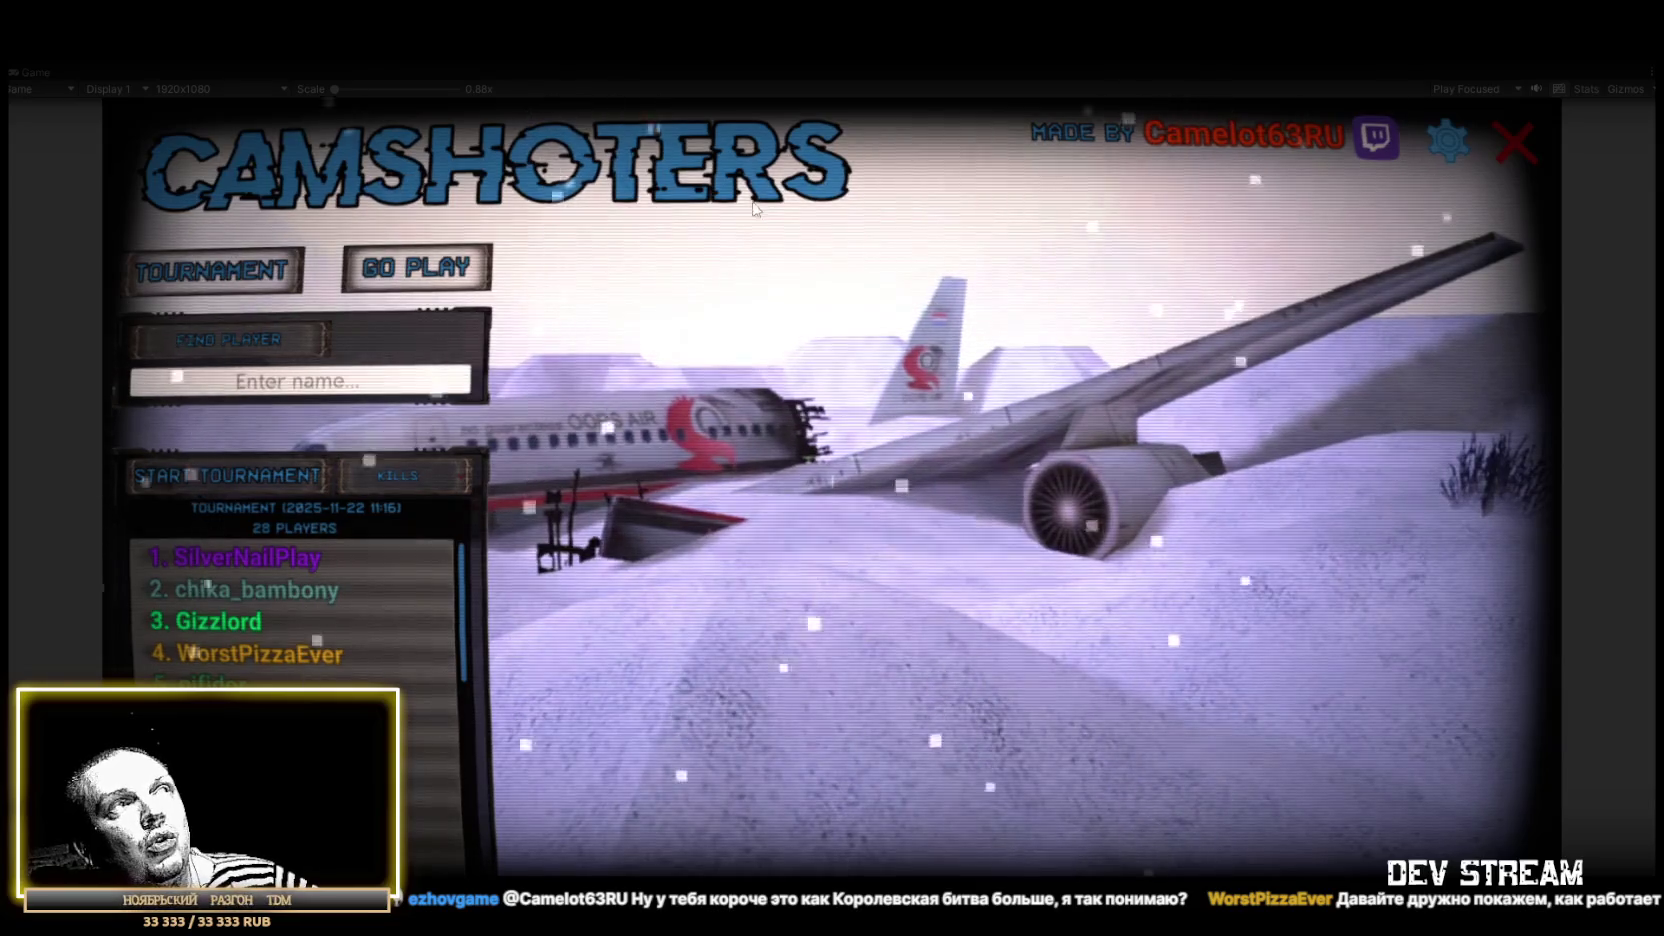
Step: Open the game's settings showing the chat commands, Max Players 40 and Wait To Start 40
left_click(1428, 145)
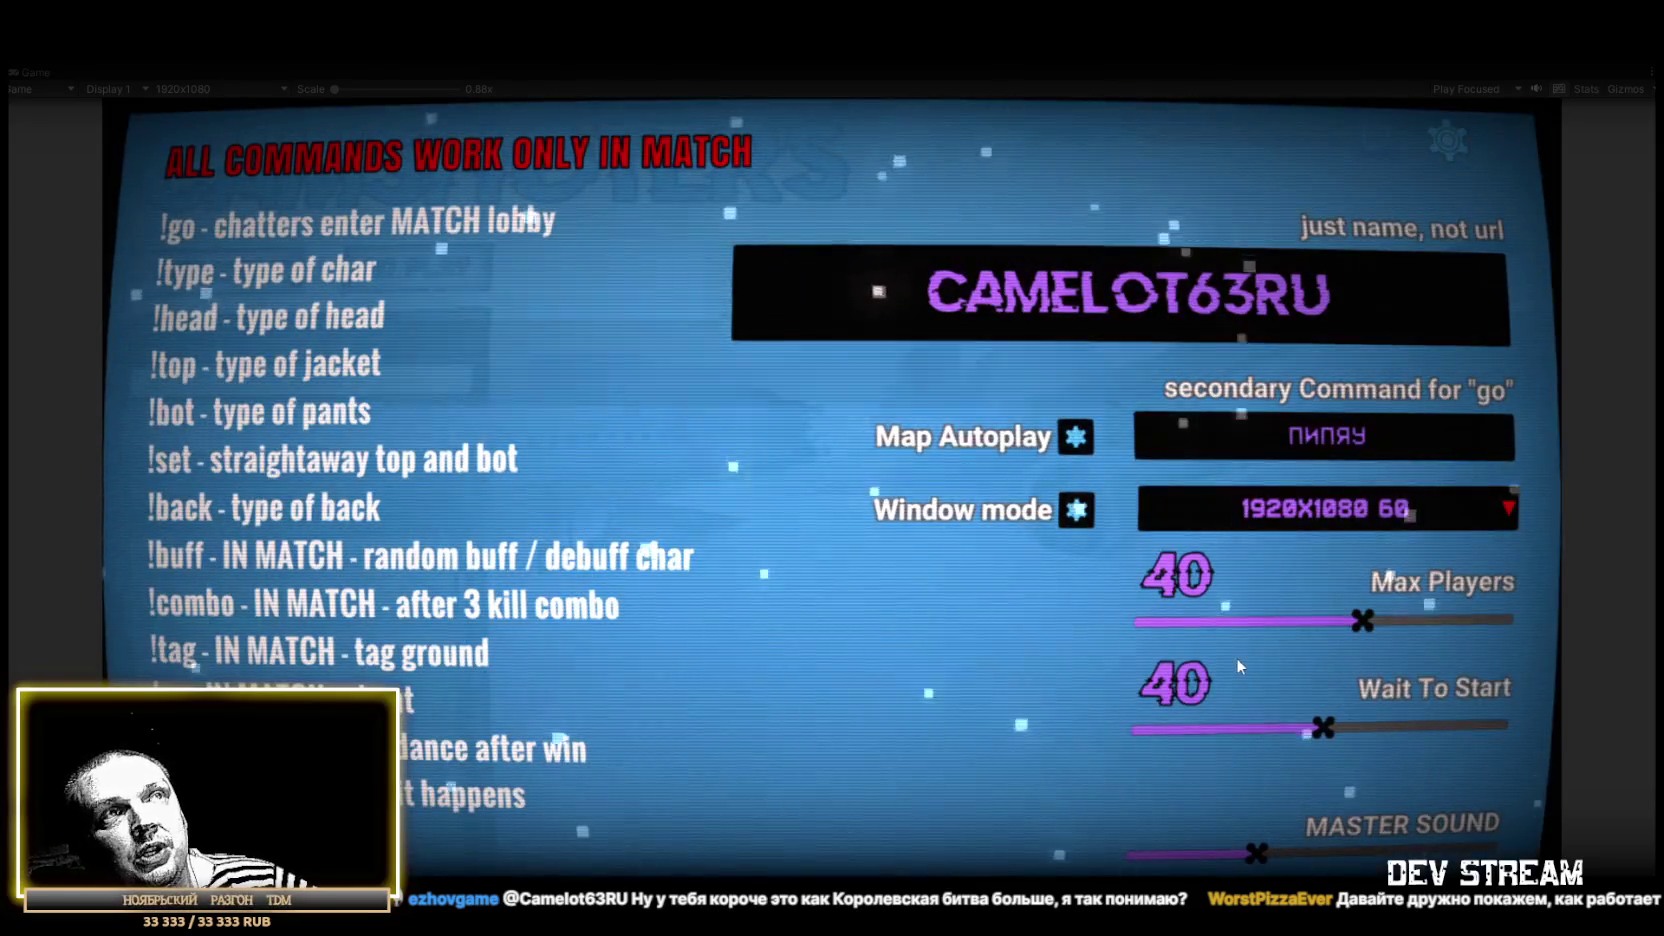
left_click(1068, 438)
left_click(1071, 439)
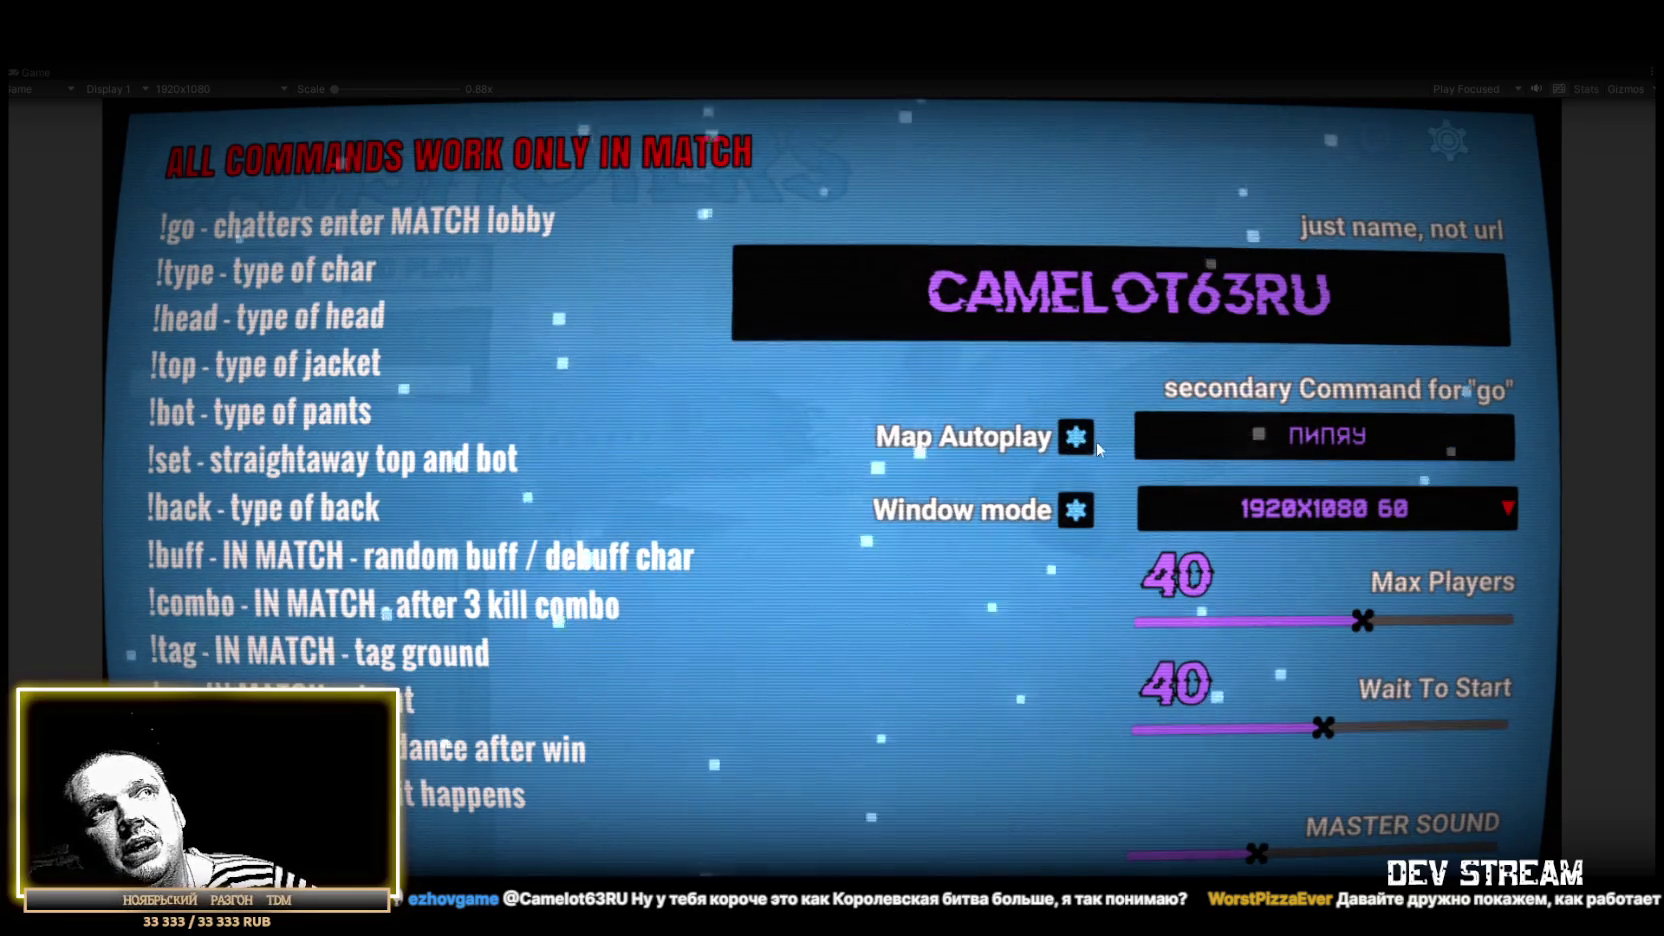
left_click(1078, 441)
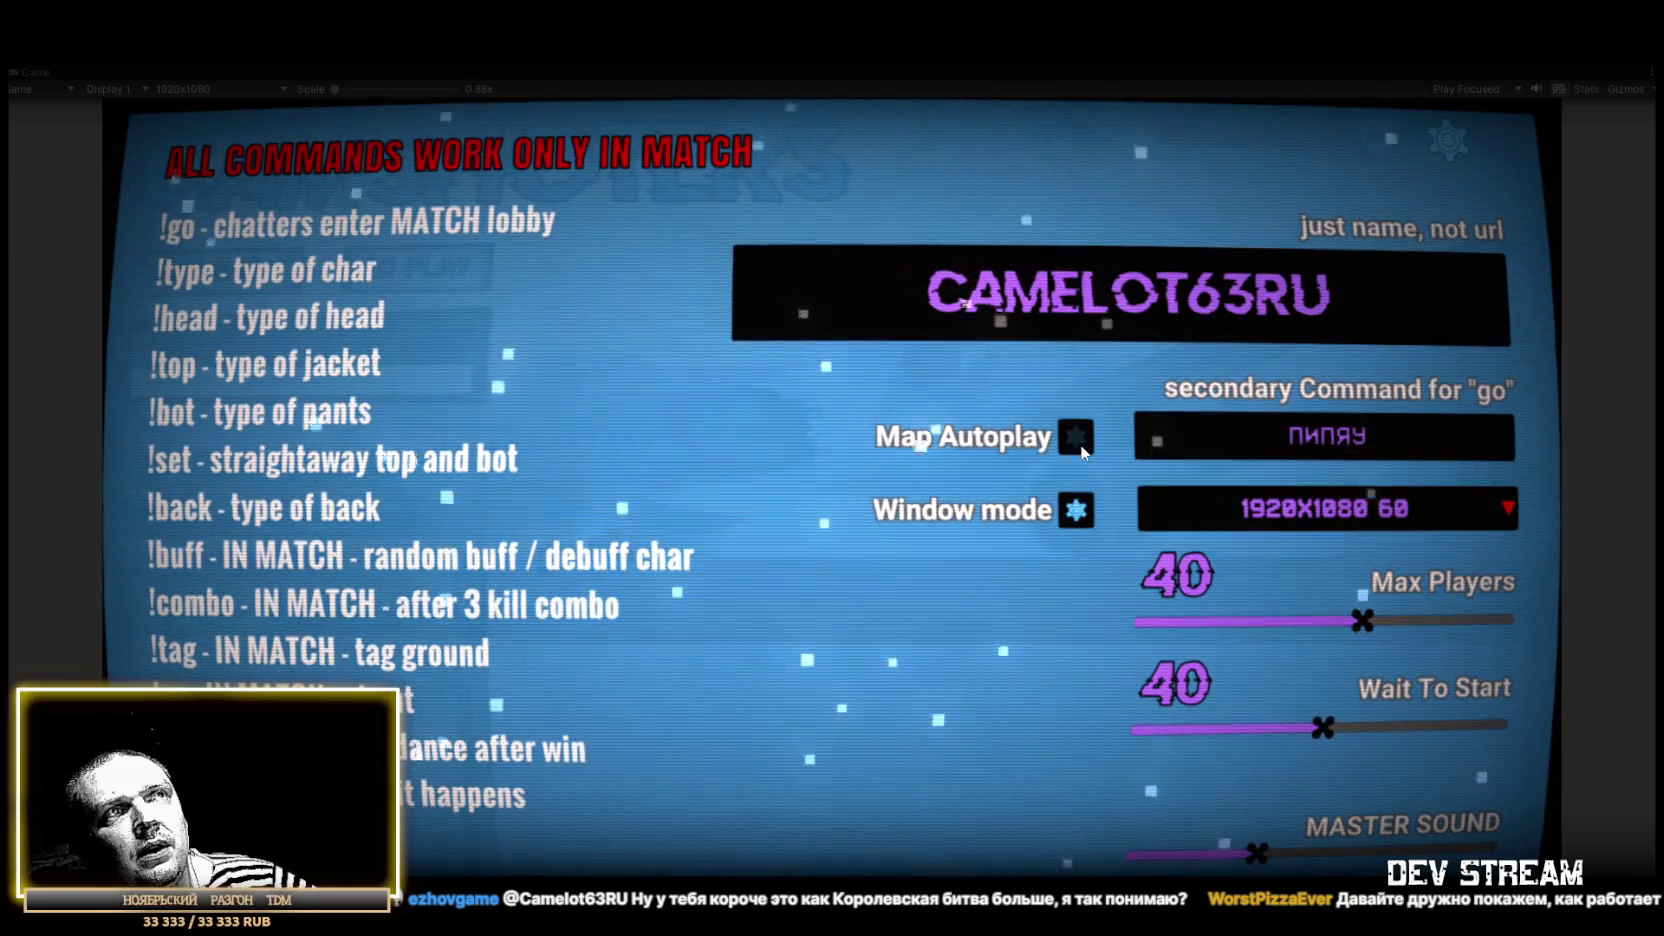
left_click(1494, 503)
left_click(1116, 561)
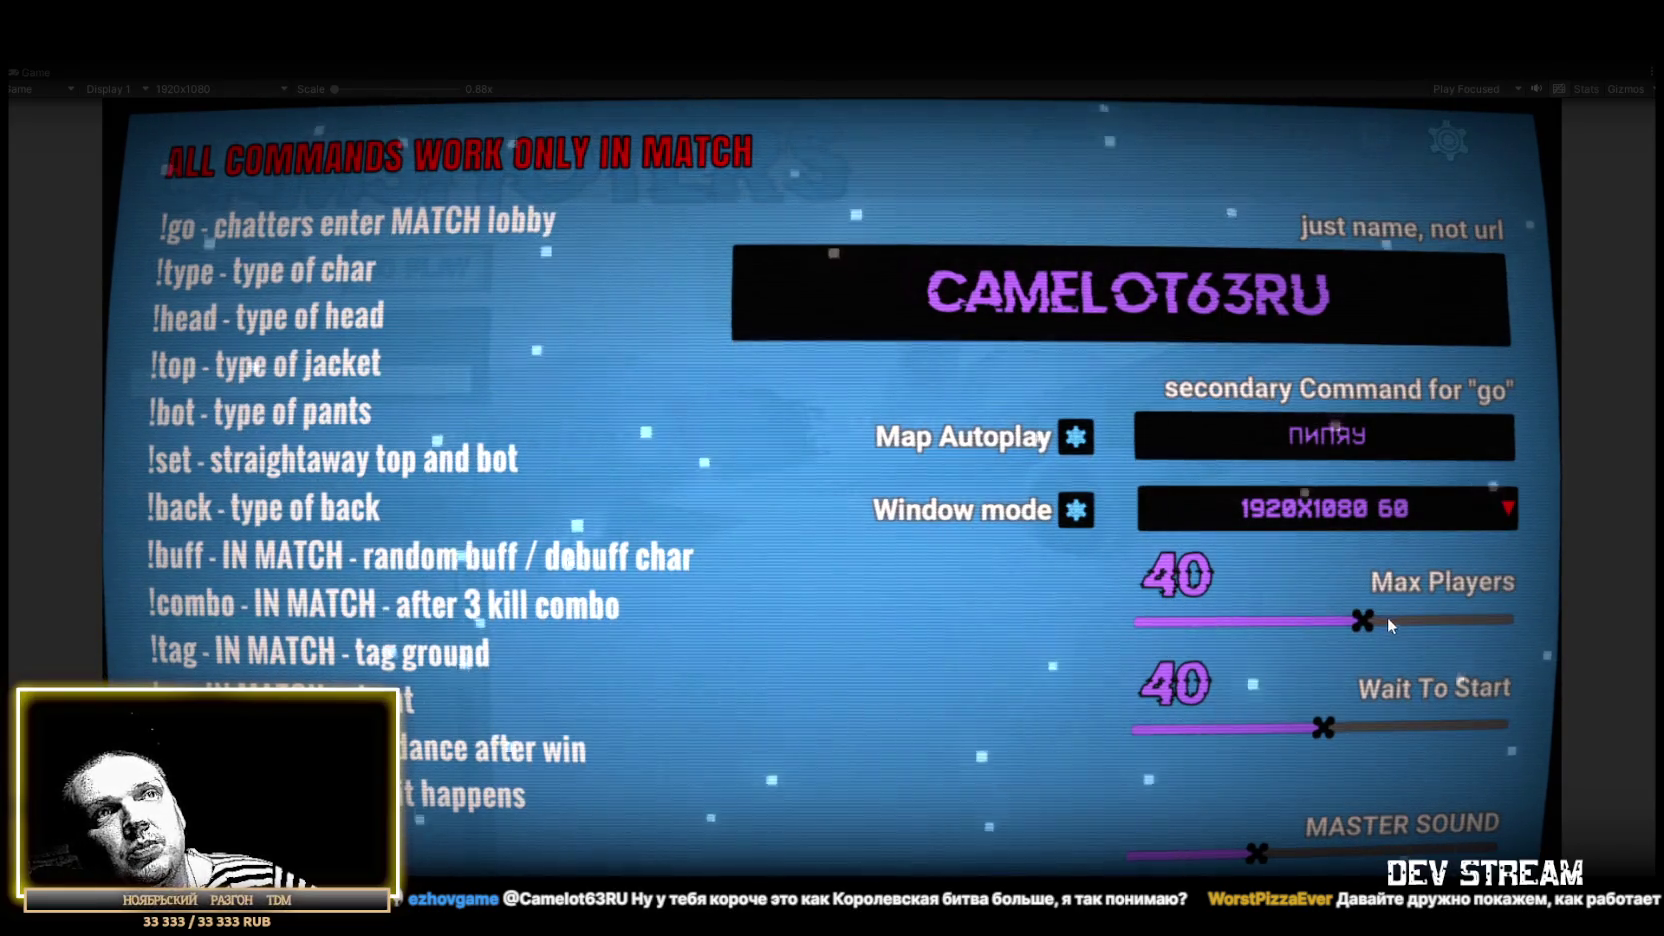
mouse_move(1355, 619)
left_mouse_down()
mouse_move(1205, 620)
mouse_move(1404, 621)
mouse_move(1034, 634)
mouse_move(1538, 630)
mouse_move(1063, 630)
left_mouse_up()
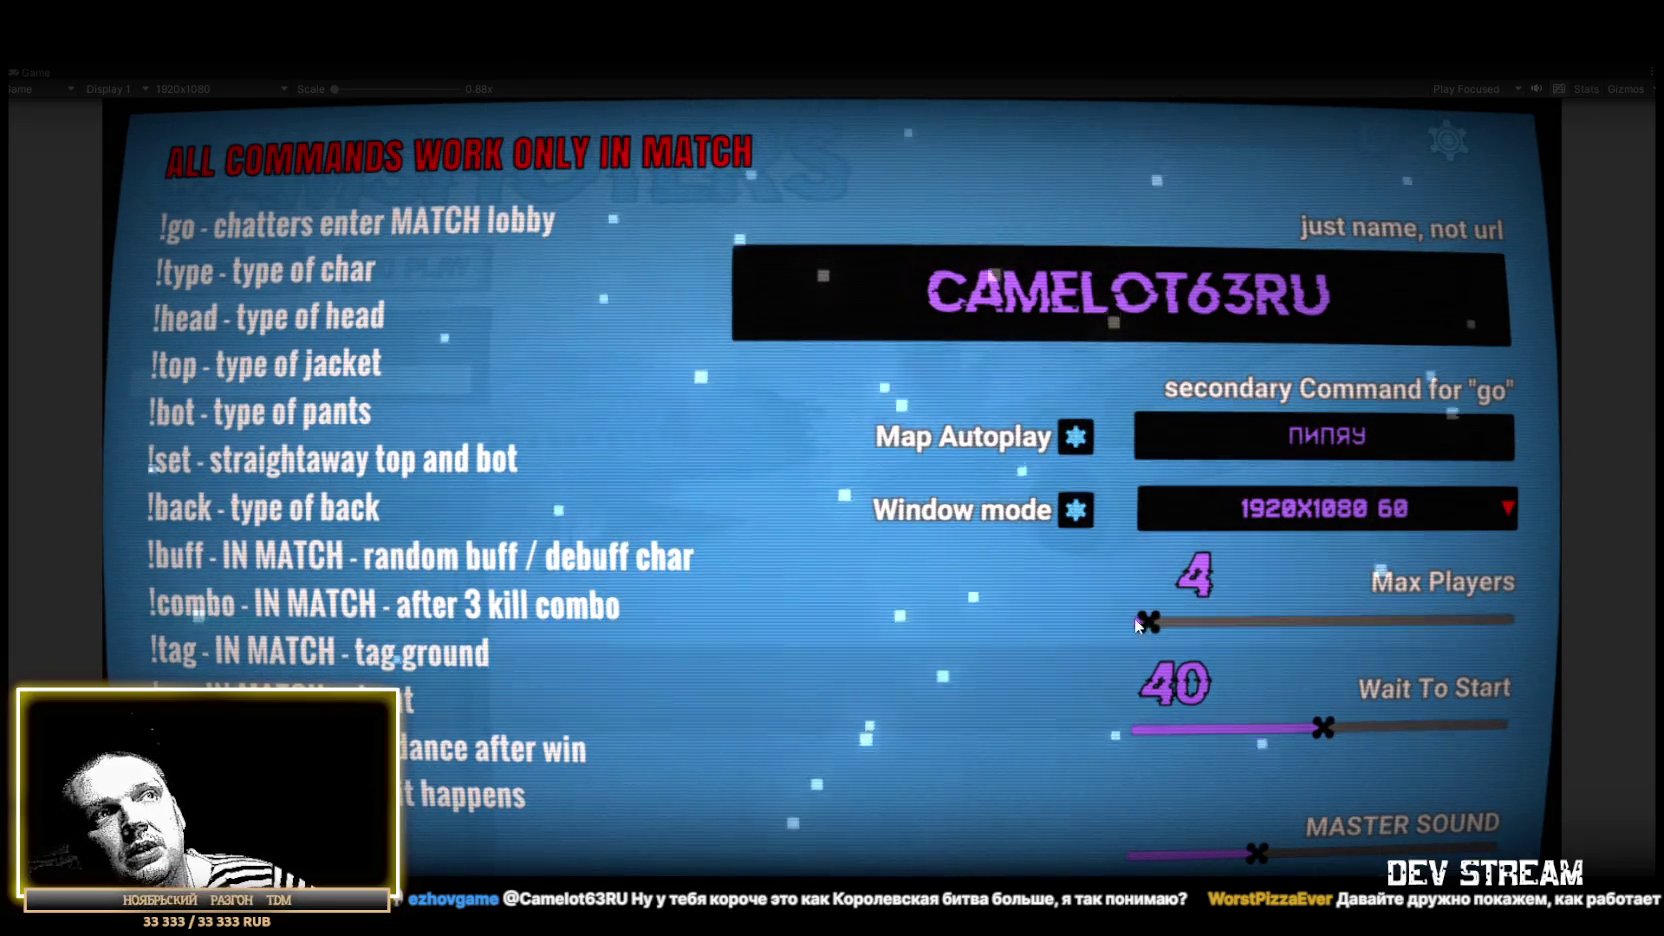
left_click_drag(1140, 620, 1353, 616)
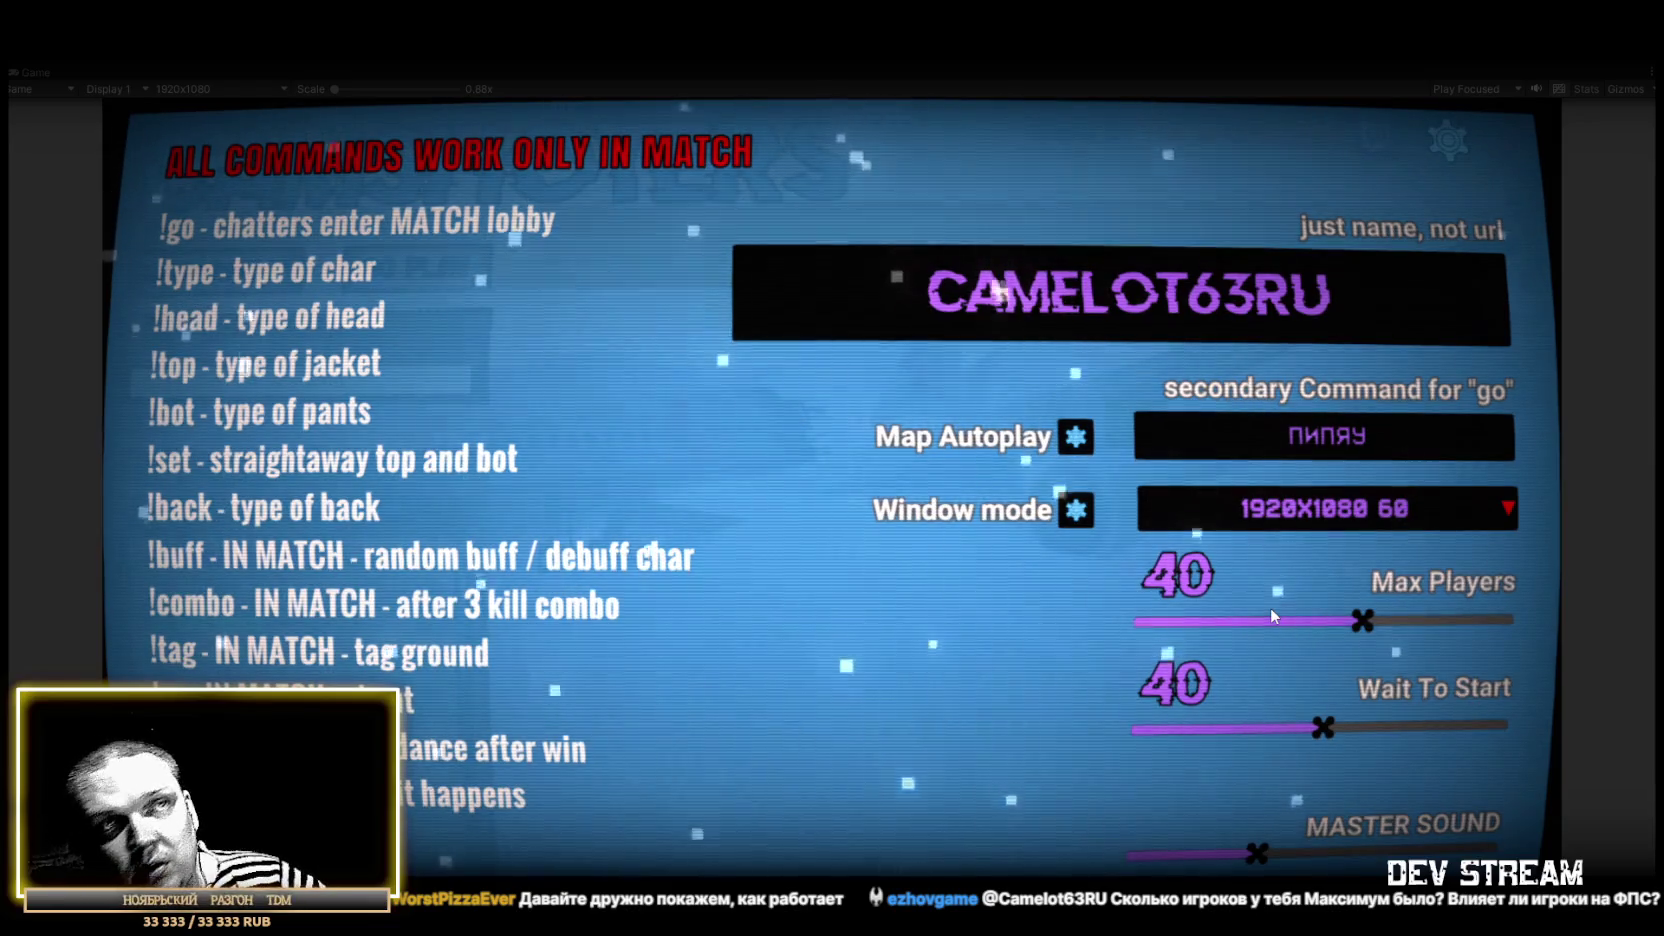
mouse_move(1321, 733)
left_mouse_down()
mouse_move(1160, 735)
mouse_move(1480, 738)
mouse_move(1097, 740)
left_mouse_up()
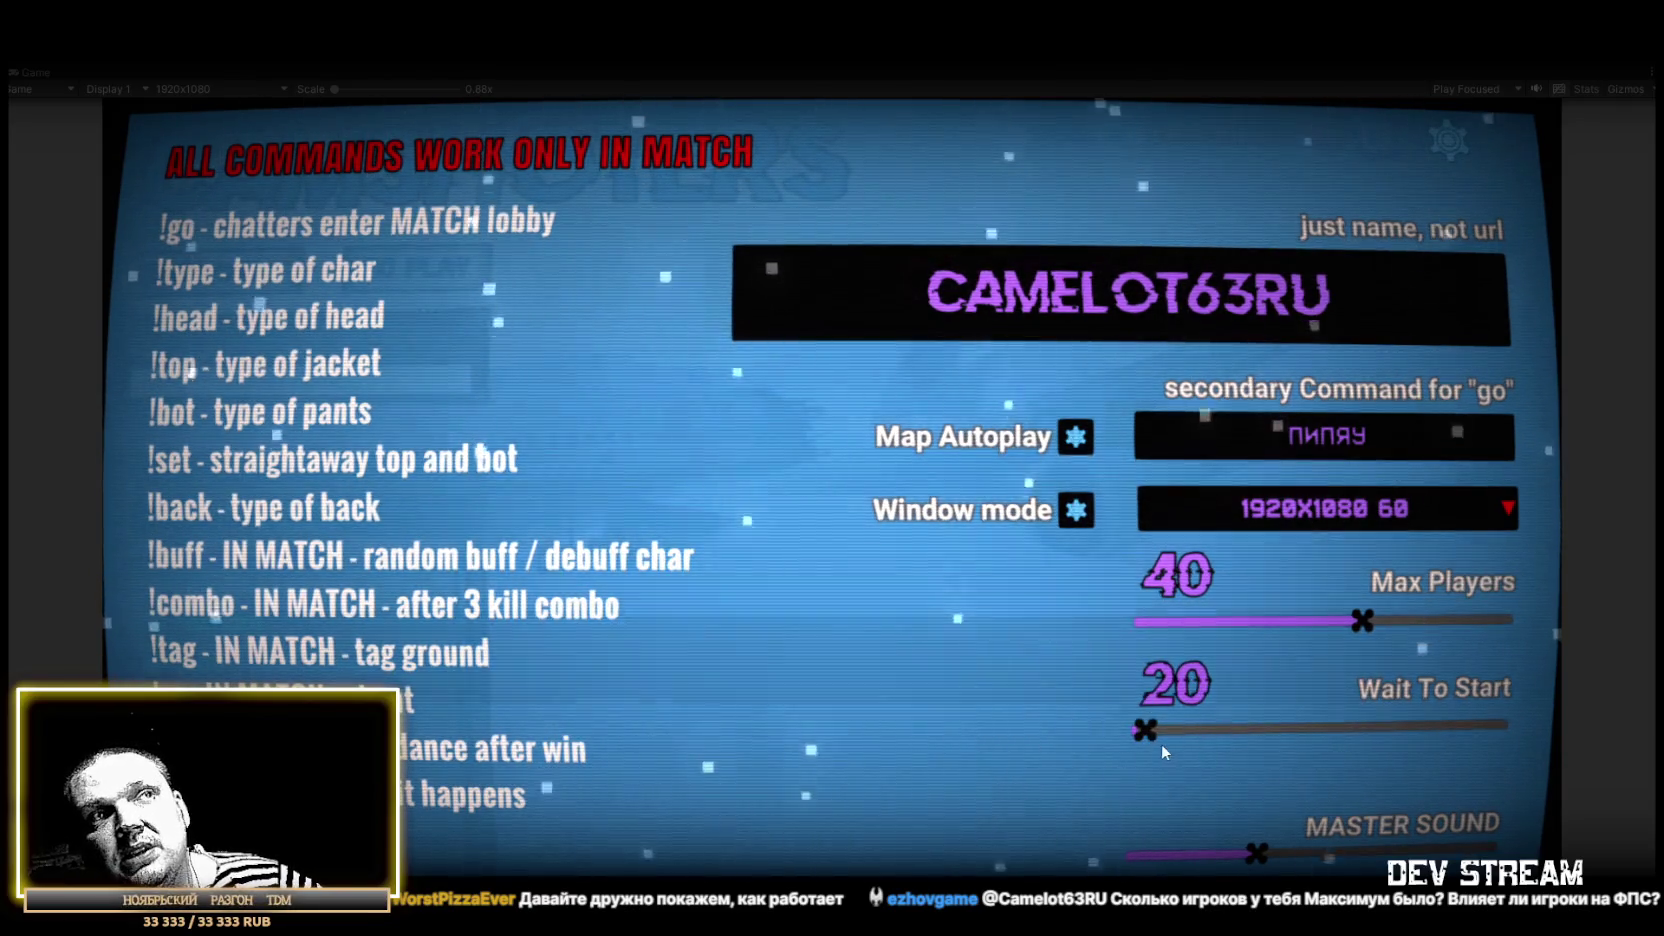
mouse_move(1494, 723)
left_mouse_down()
mouse_move(1310, 723)
mouse_move(1327, 727)
left_mouse_up()
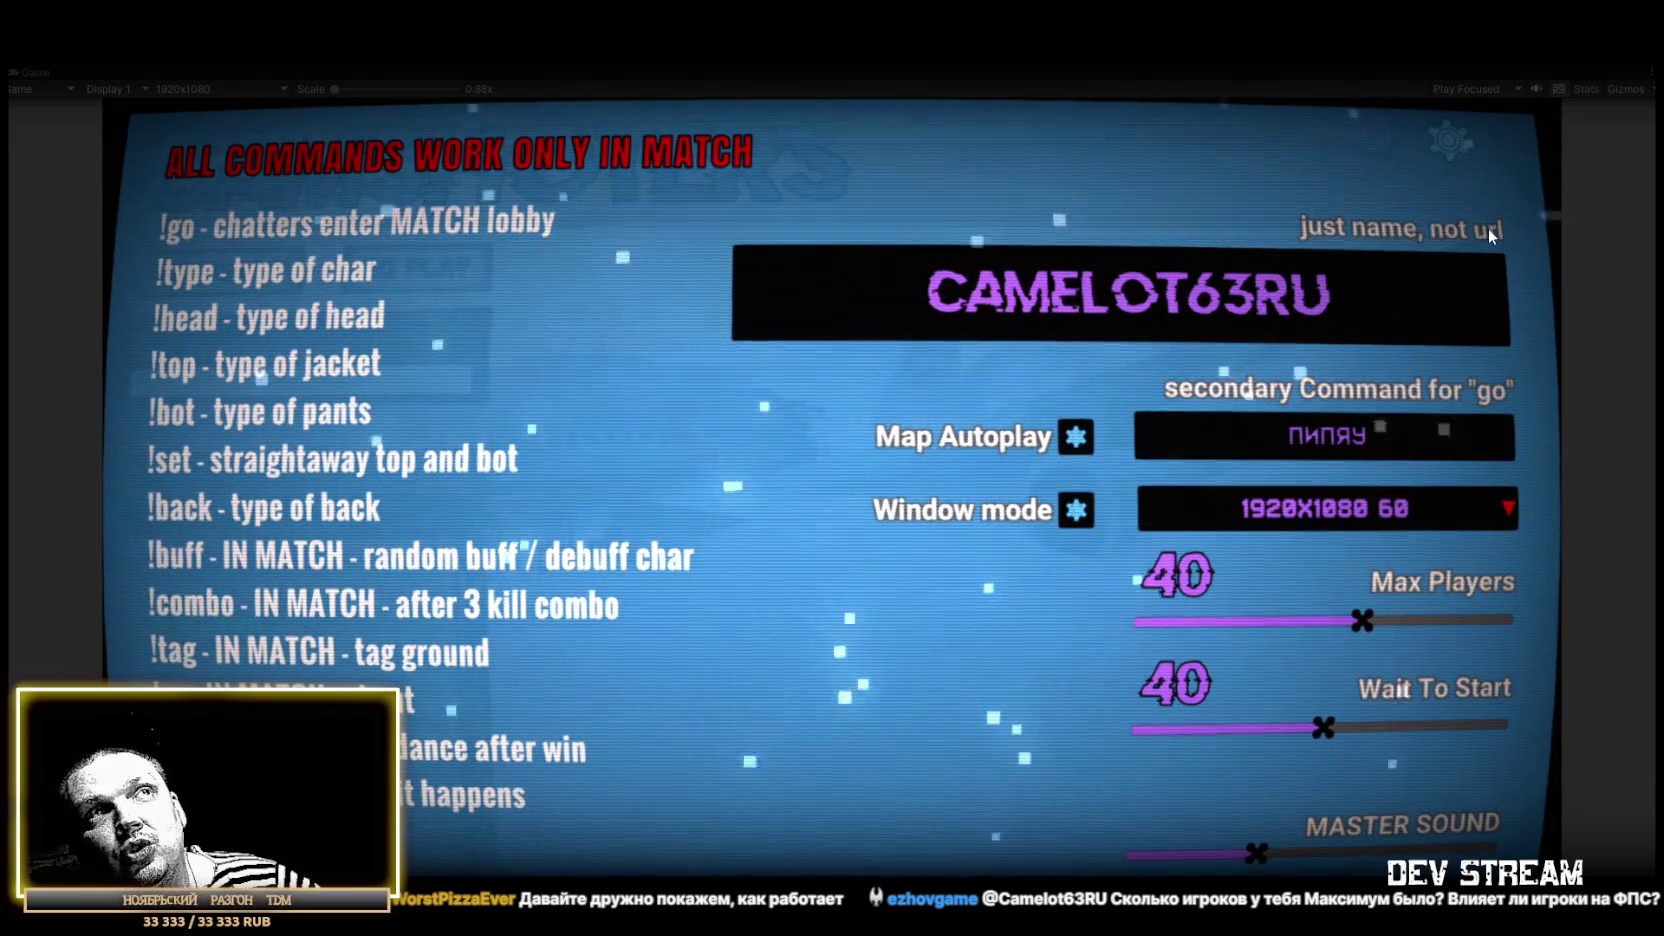
left_click(1449, 150)
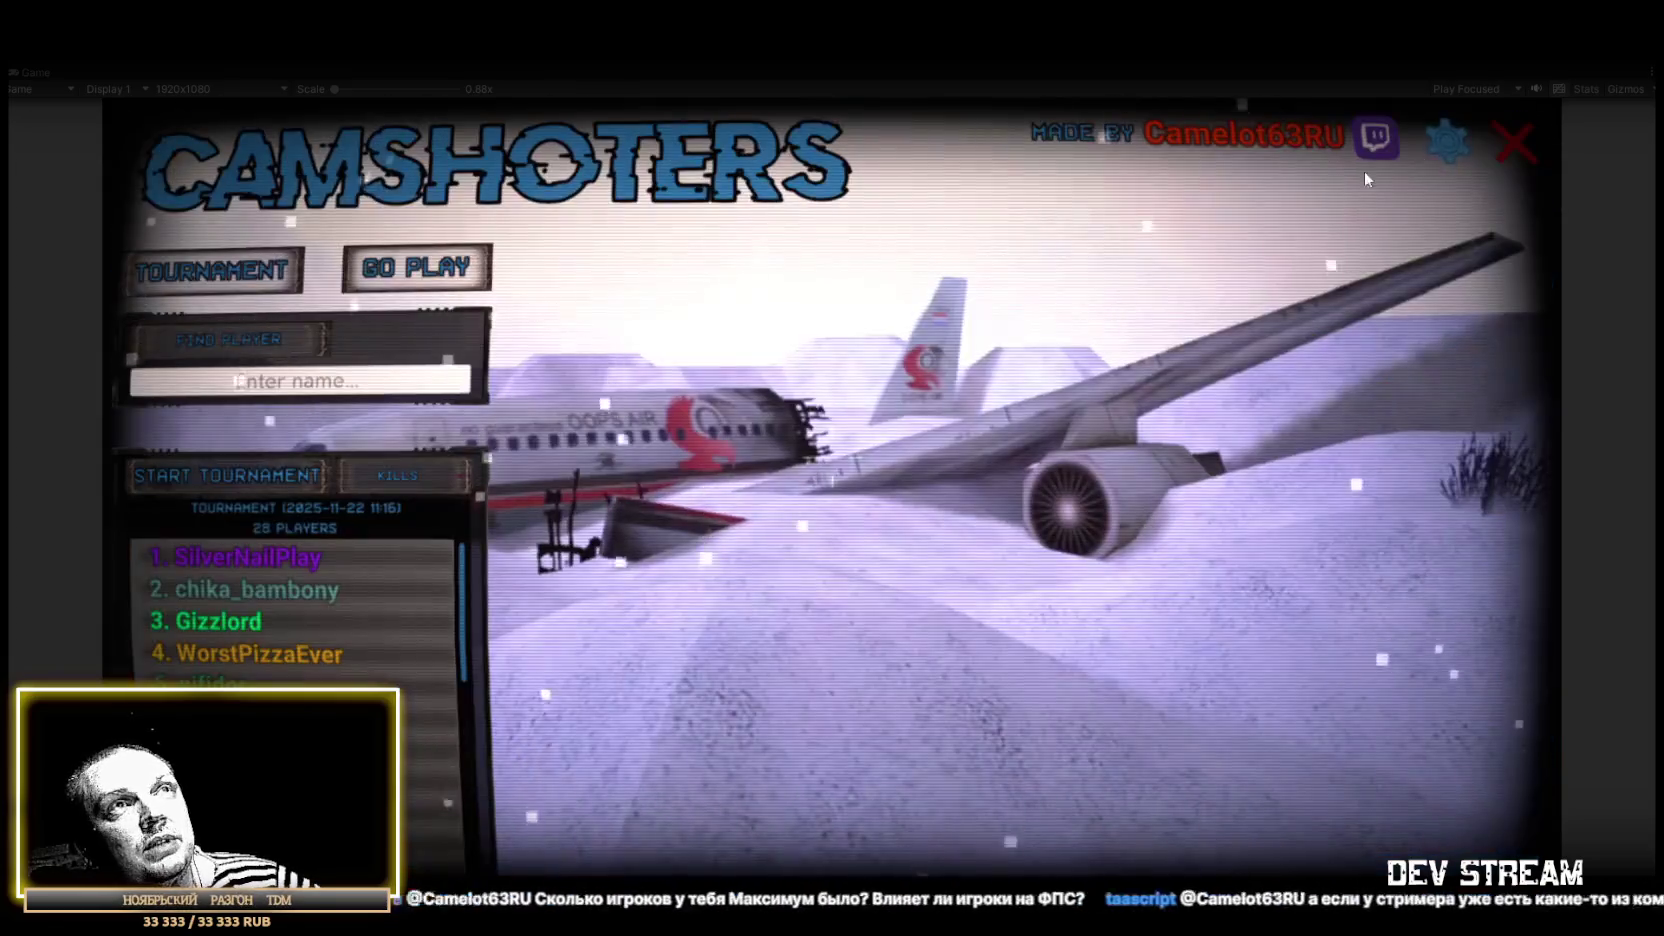
Step: Bring up the MAP LOAD panel listing valve_de_dust, valve_de_dust2, valve_fy_poolday and valve_cs_italy
left_click(455, 285)
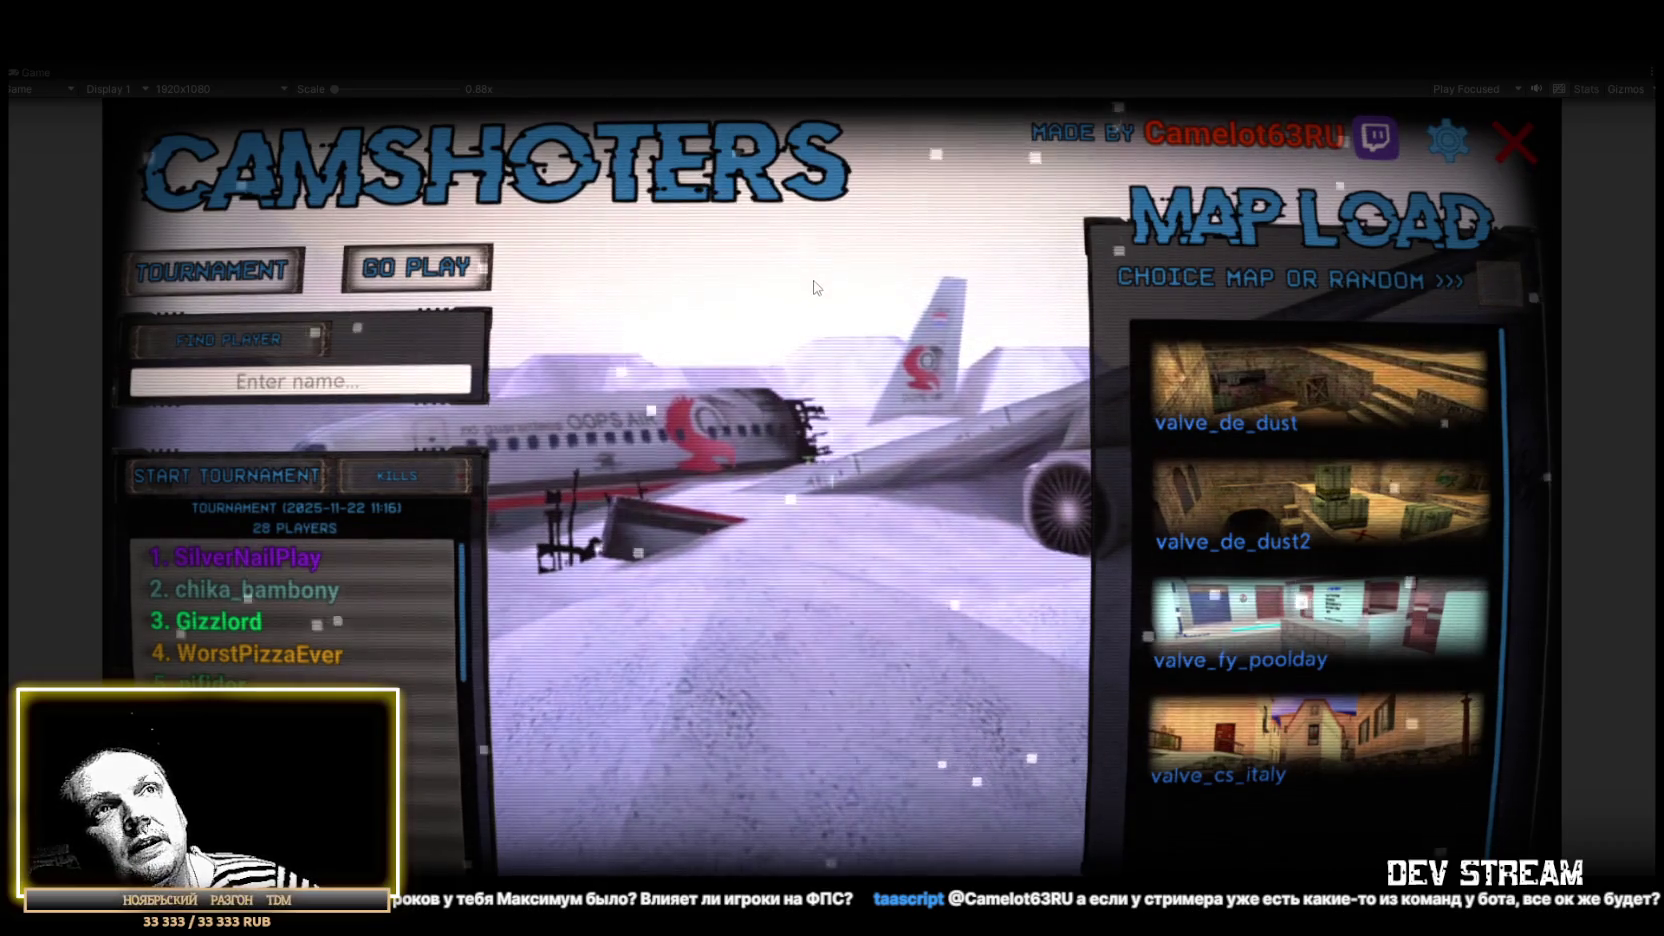
Step: Start a match on a random map (de_dust), then turn on the chat-controlled camera
left_click(1492, 306)
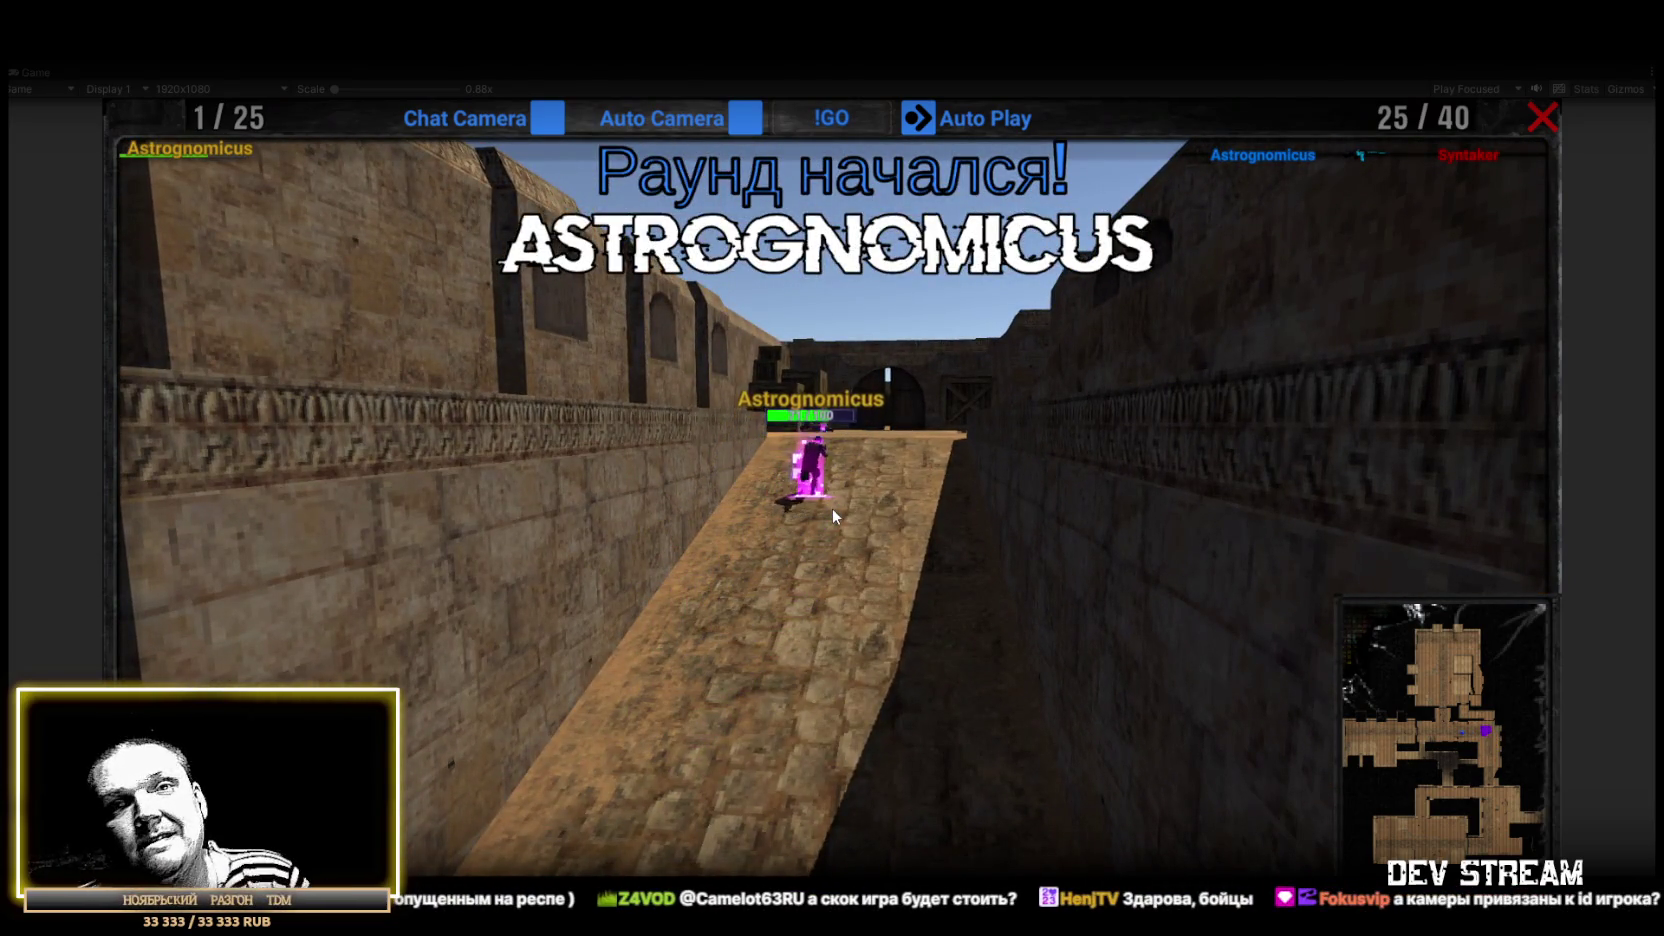
left_click(547, 116)
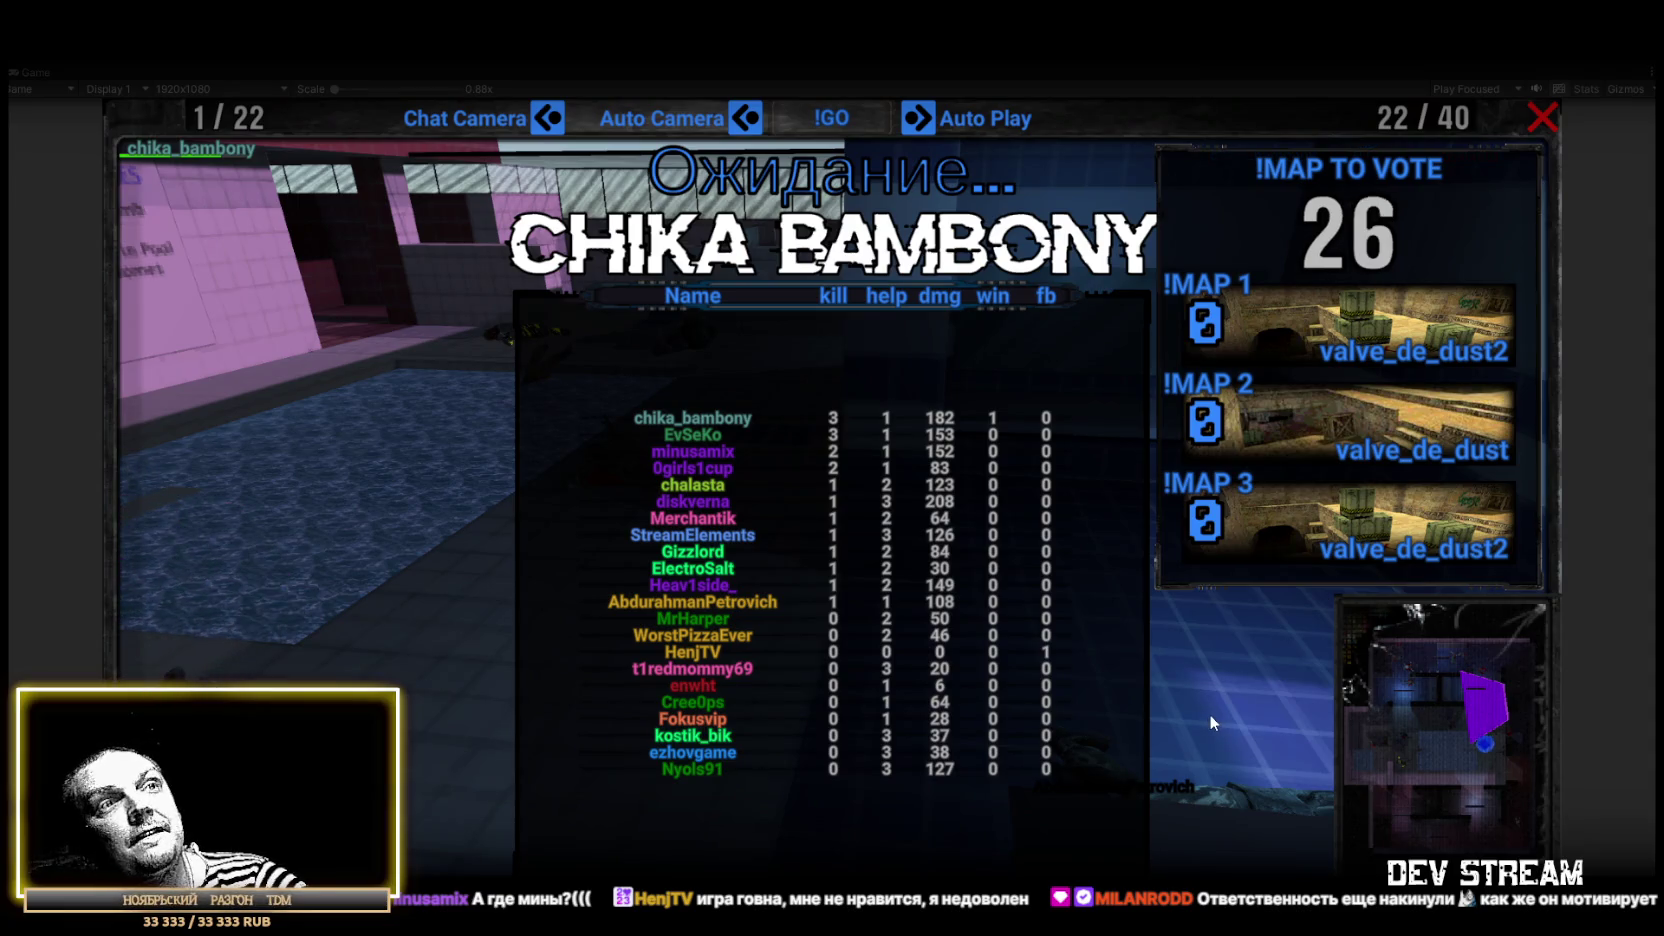
Step: Stop the running match and return to the CAMSHOTERS main menu
left_click(810, 63)
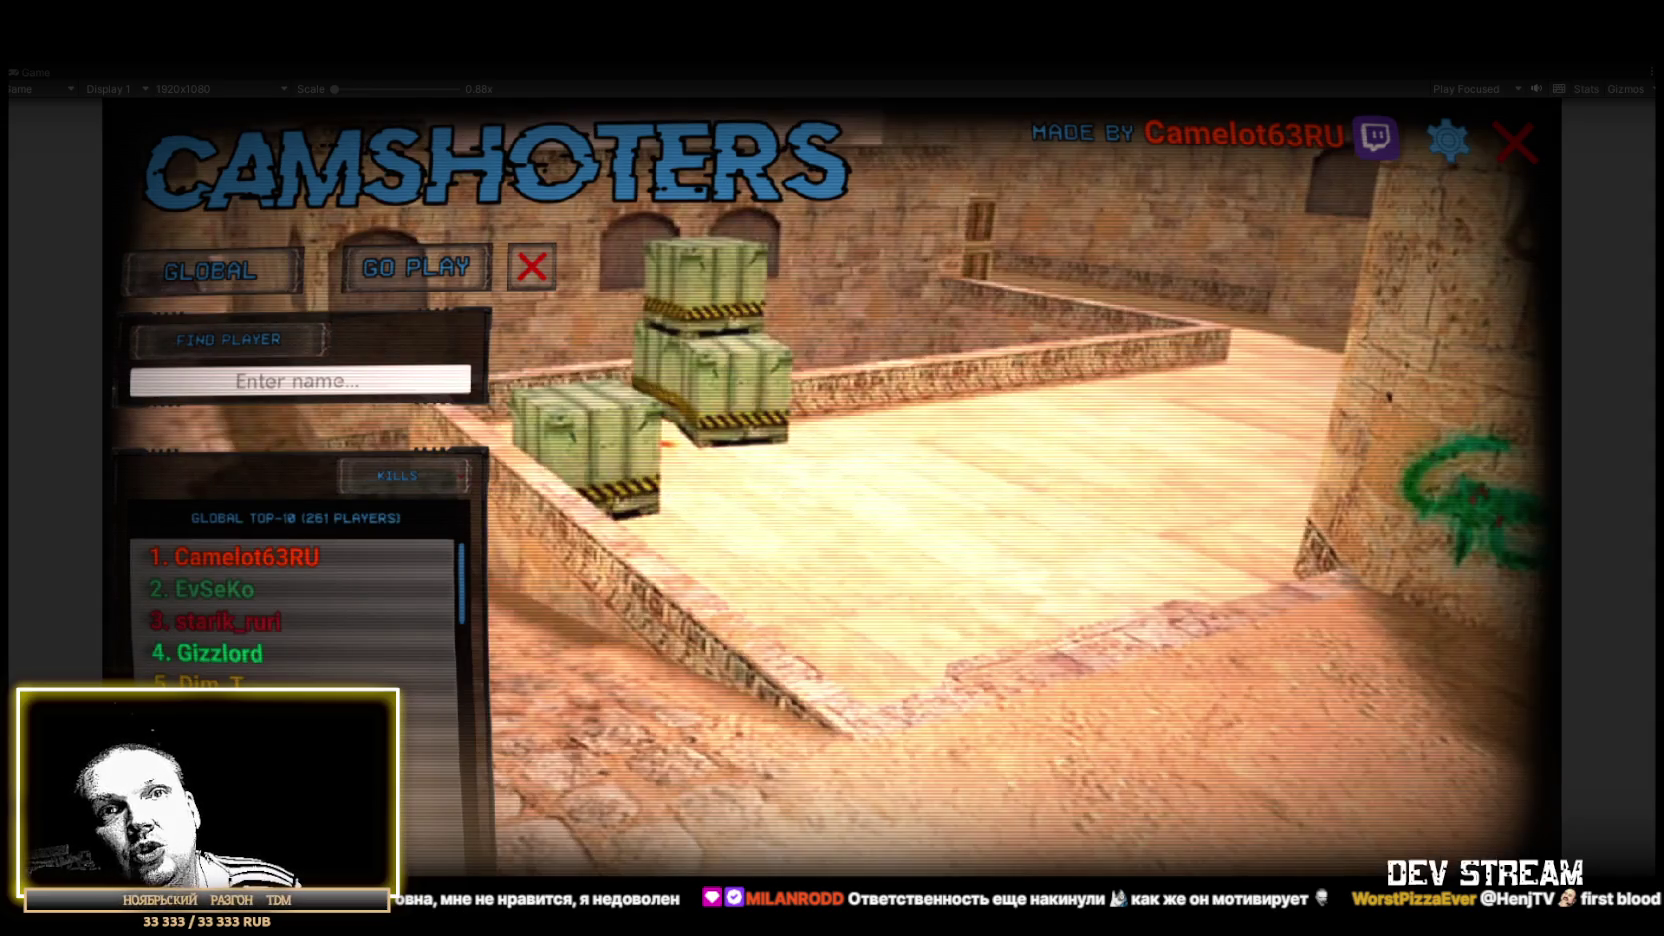
Step: Open the top-ranked player's stats card: 109 games, 6 wins, 118 kills, 1.15 K/D
left_click(233, 558)
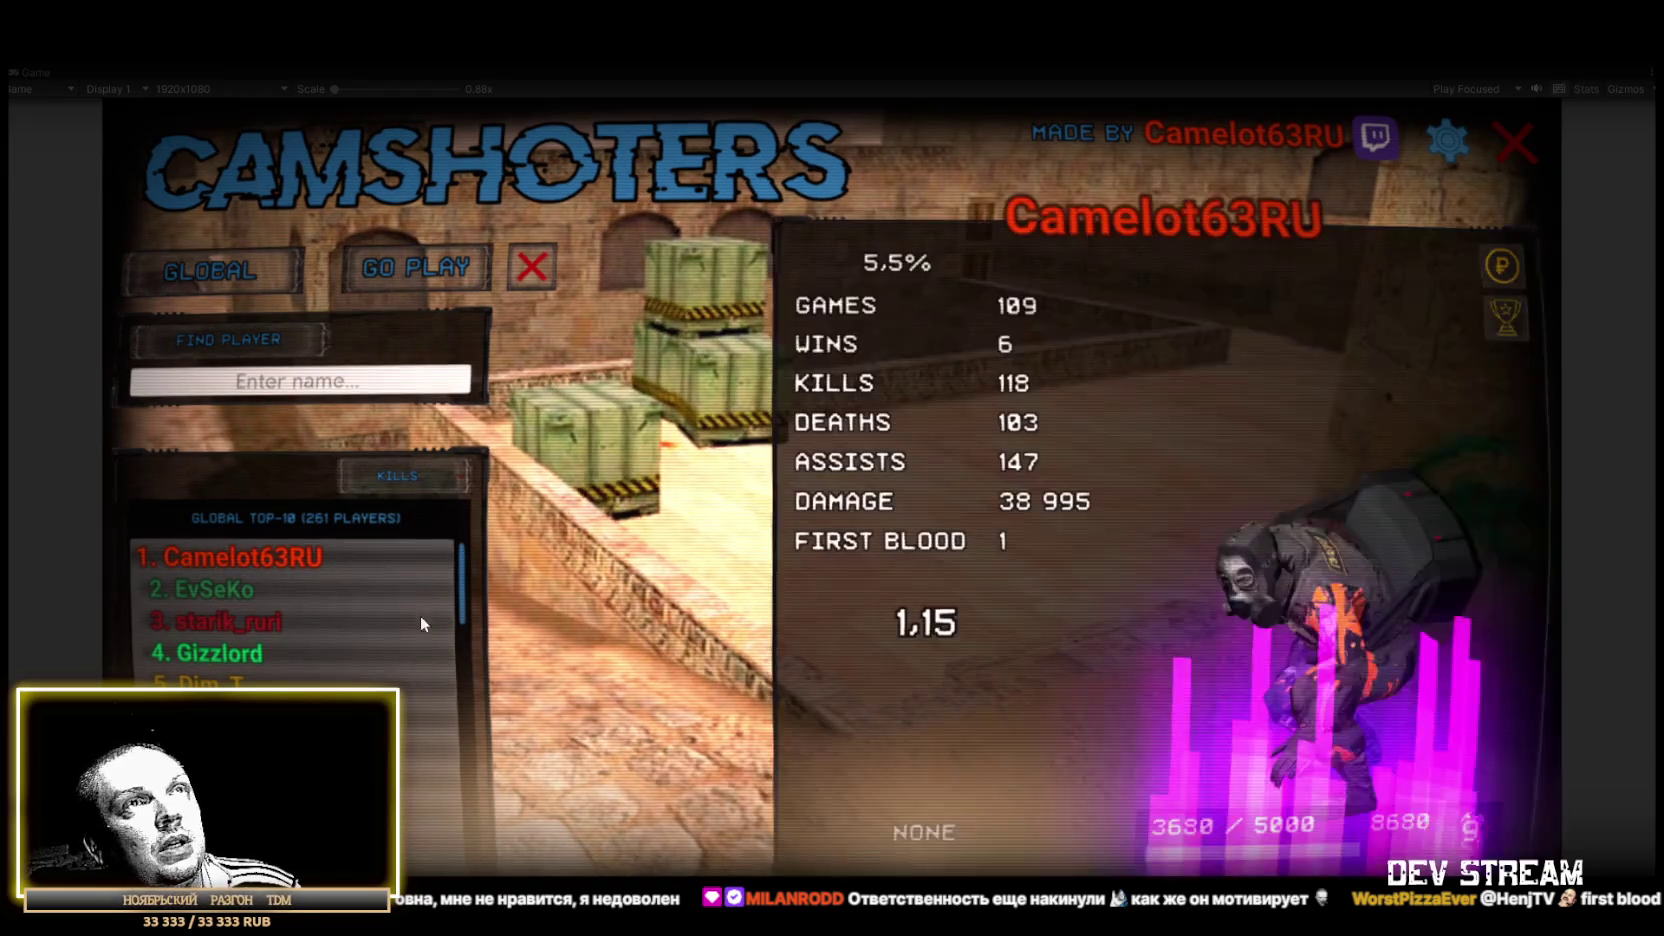
Step: Browse the third-ranked and top players' profiles from the Global top-10 list
left_click(1503, 268)
left_click(272, 620)
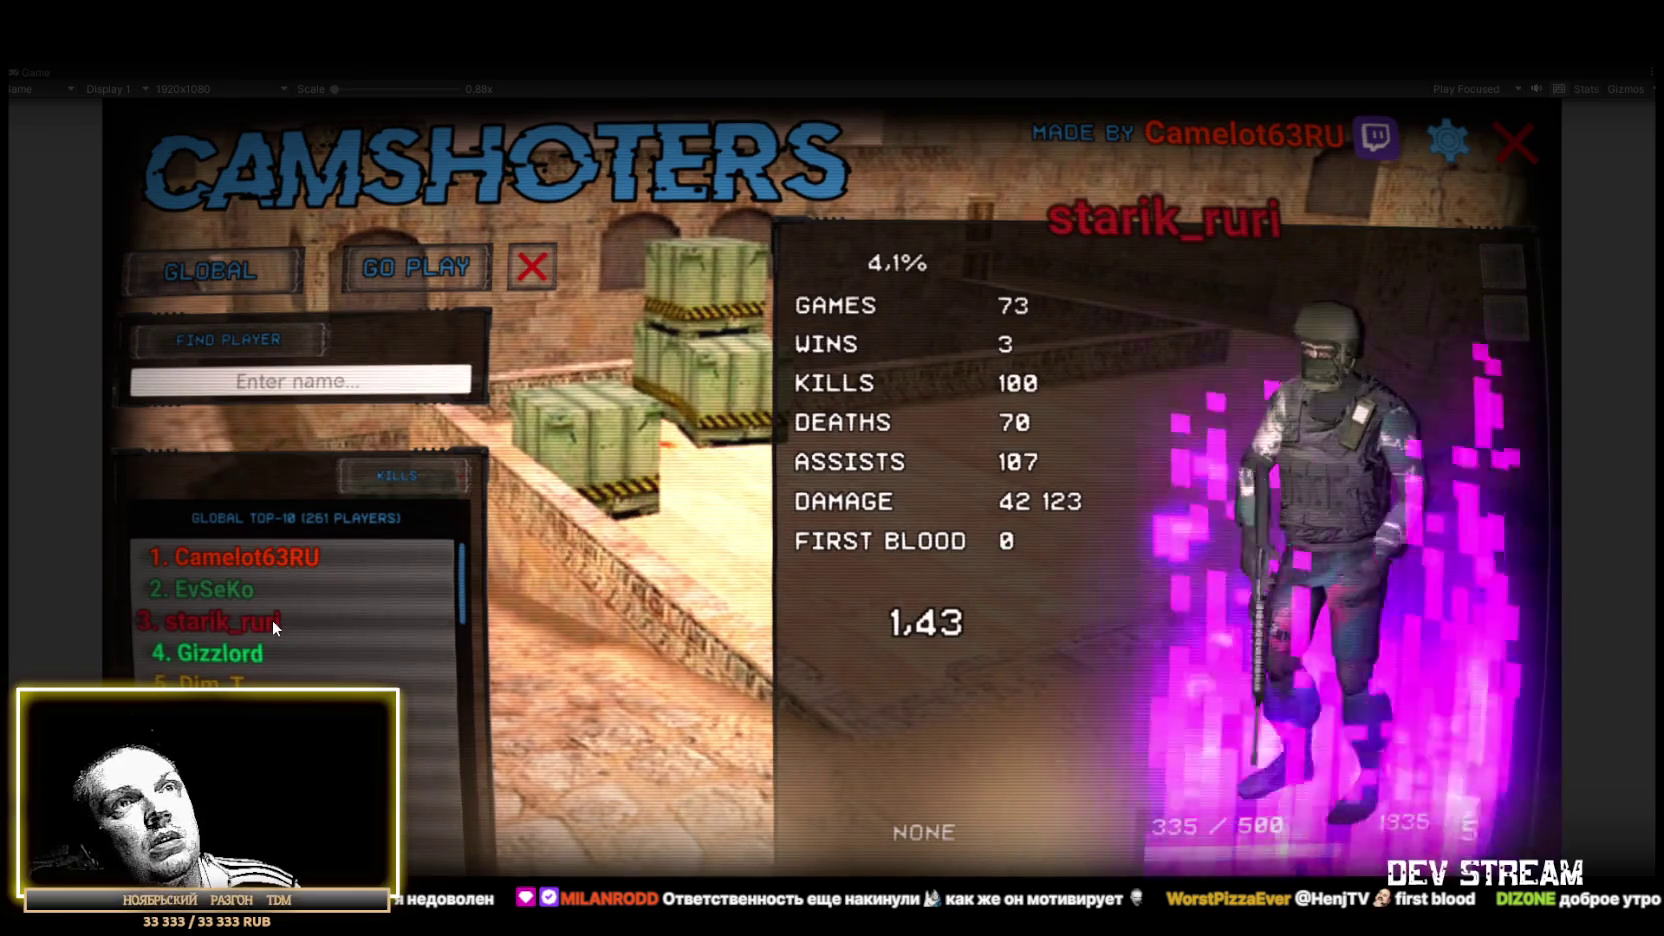
left_click(259, 555)
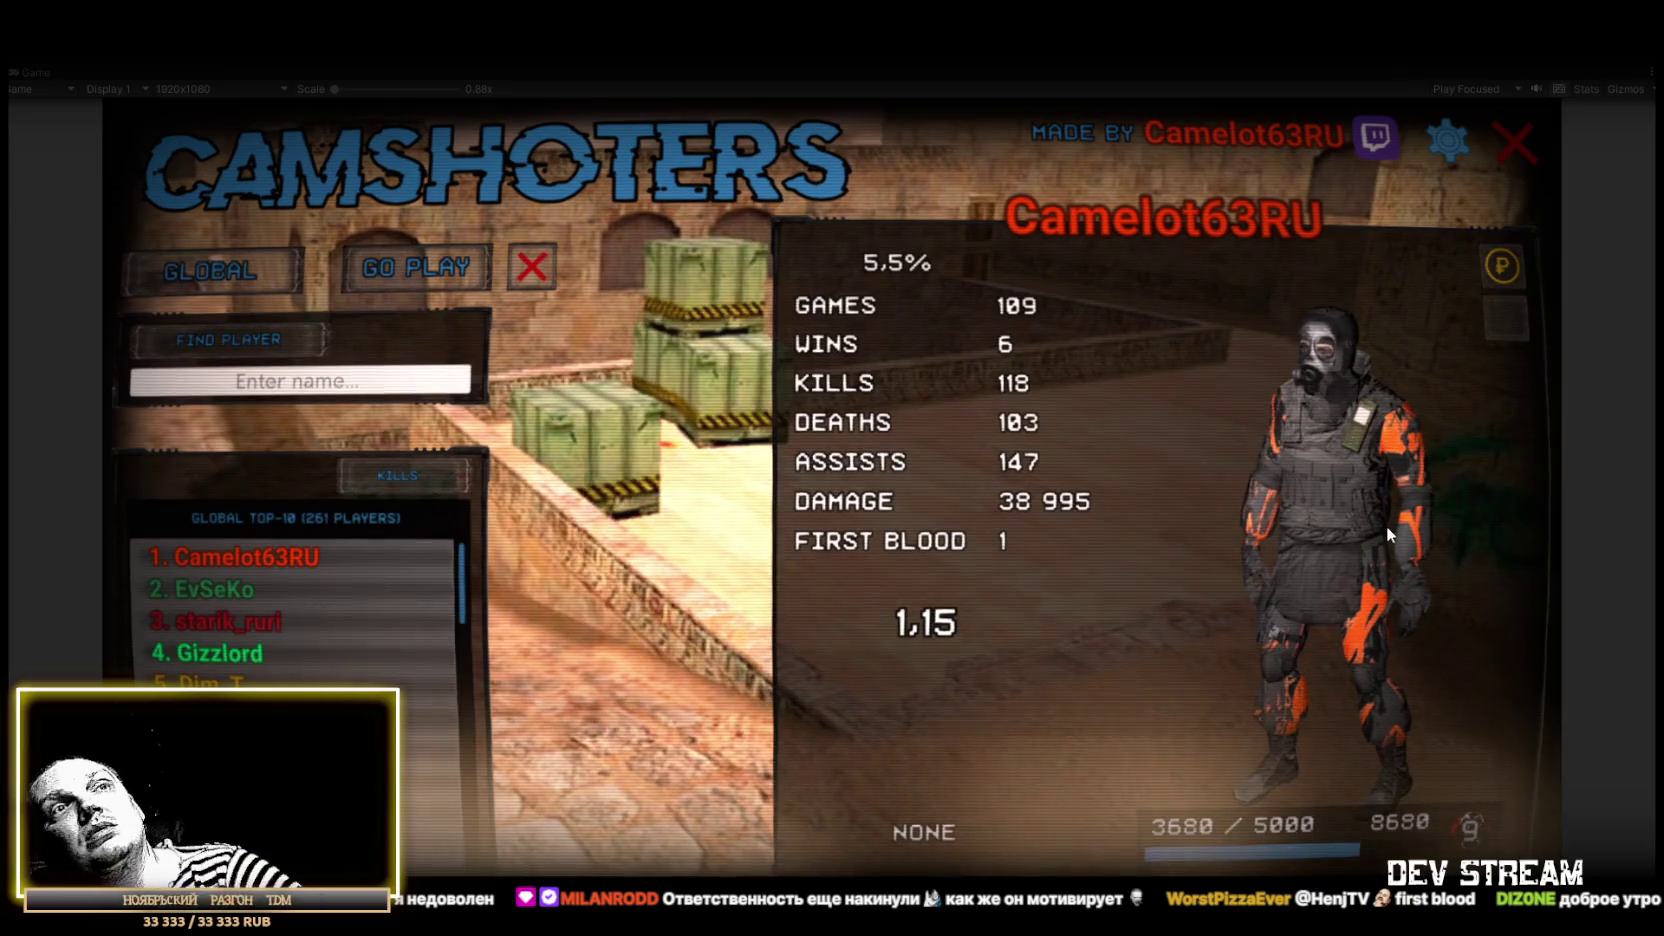
left_click(272, 560)
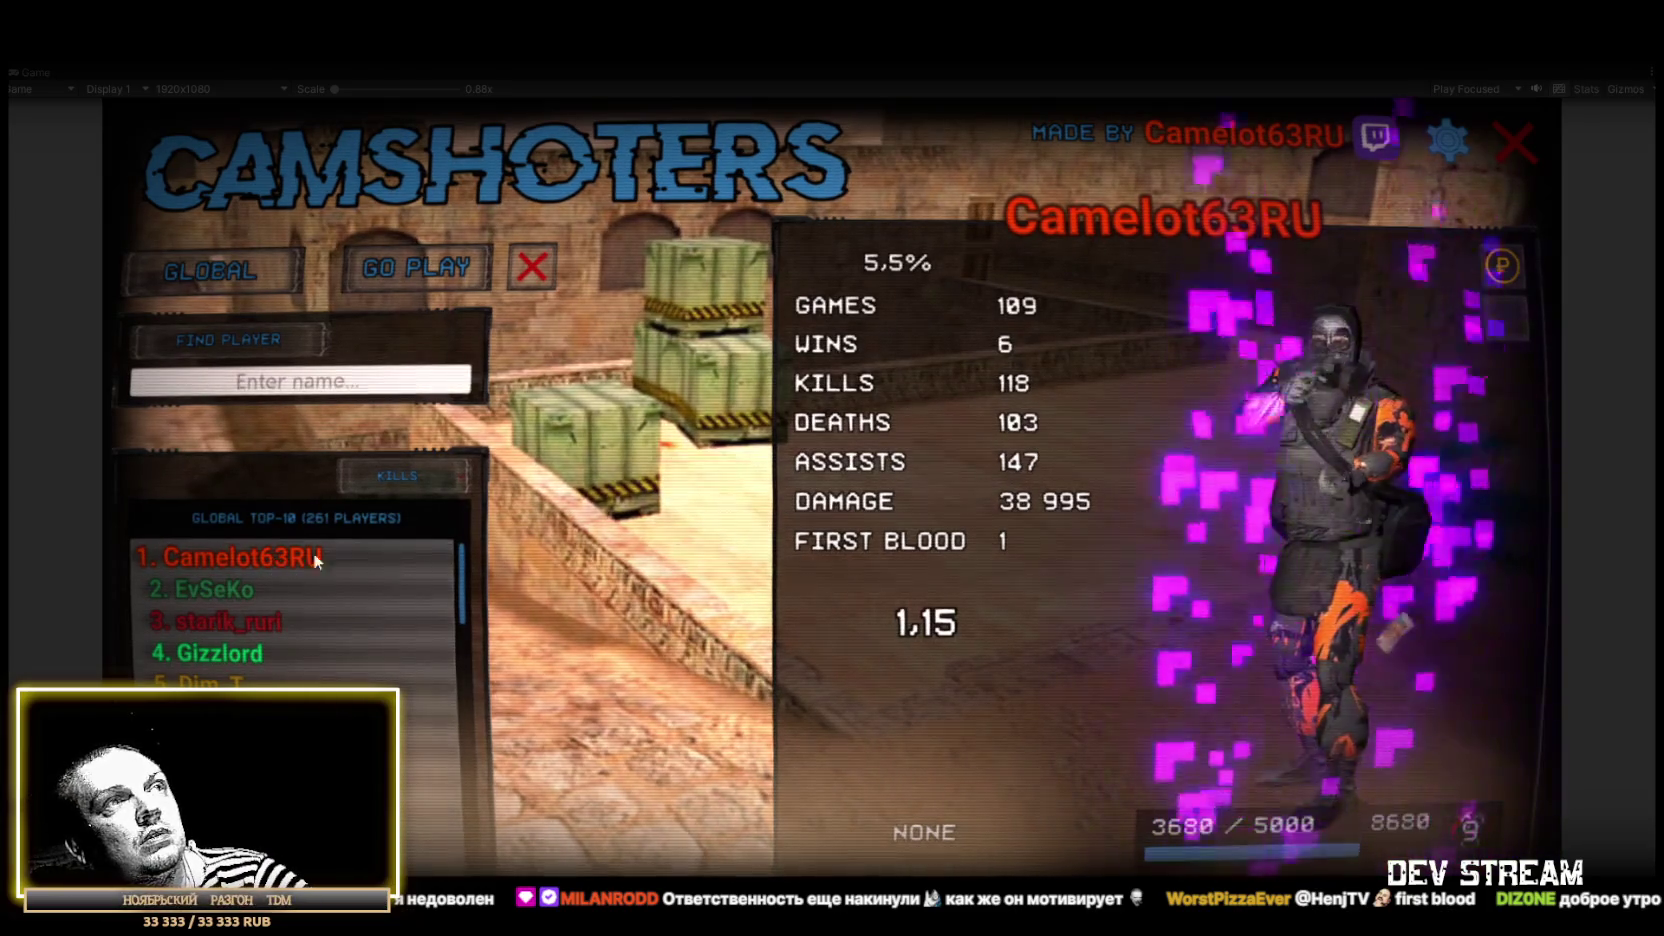
Step: Rotate the top player's character and cycle skins until one with flying banknotes is equipped
mouse_move(1429, 474)
left_mouse_down()
mouse_move(1323, 549)
mouse_move(1302, 508)
left_mouse_up()
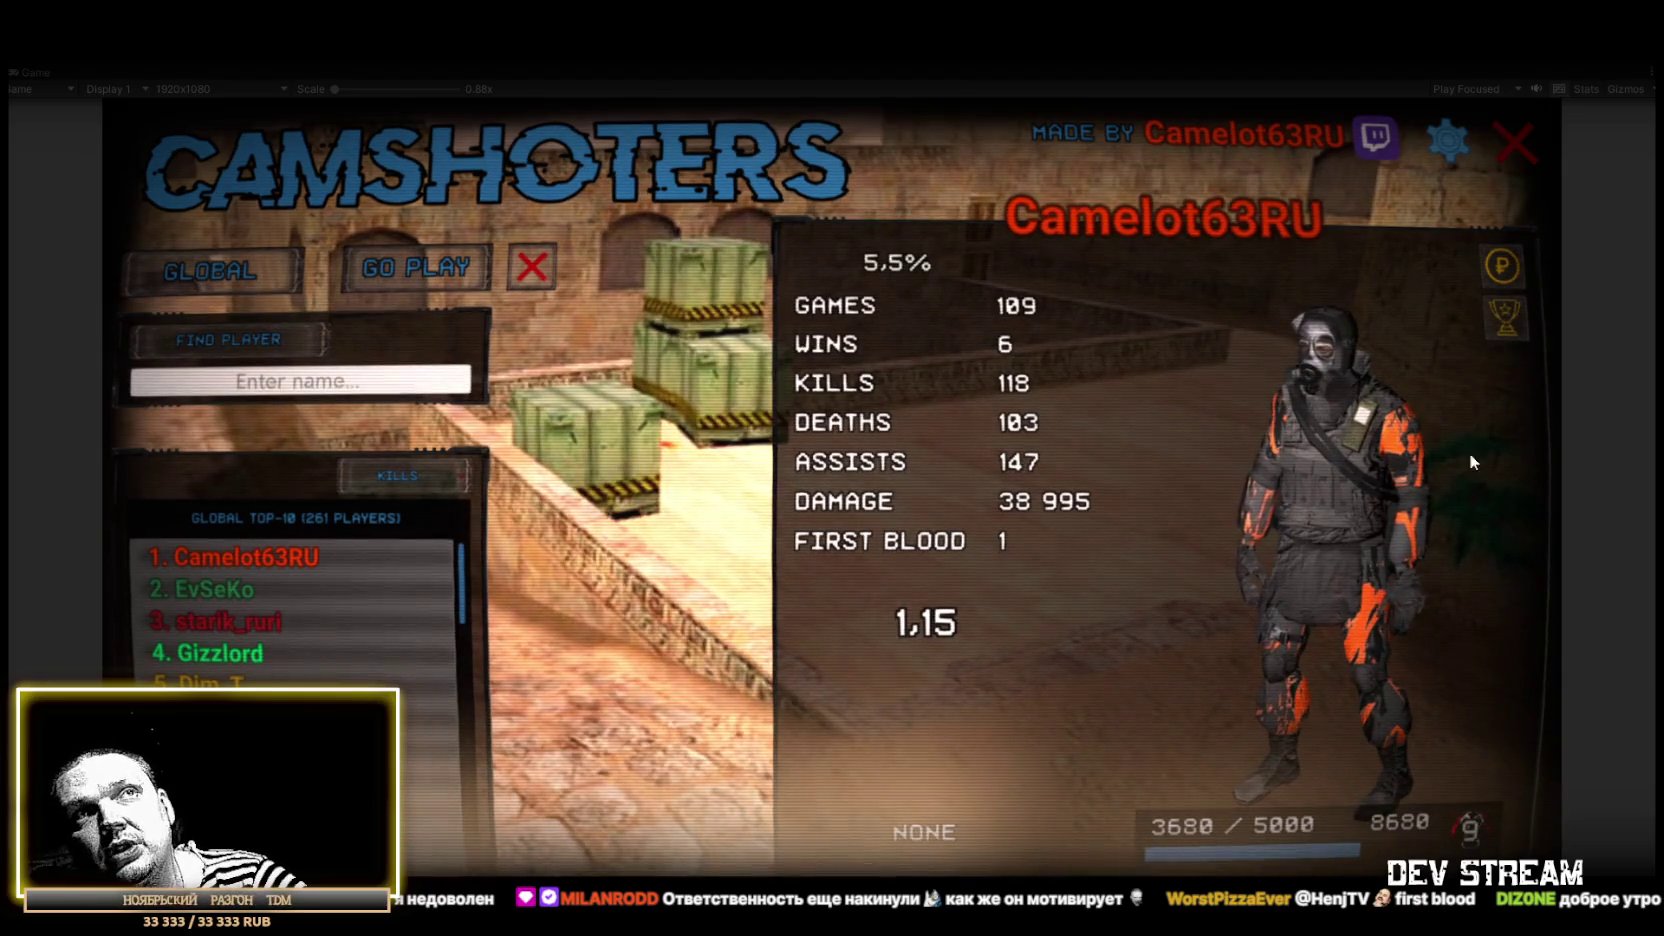
left_click(1401, 624)
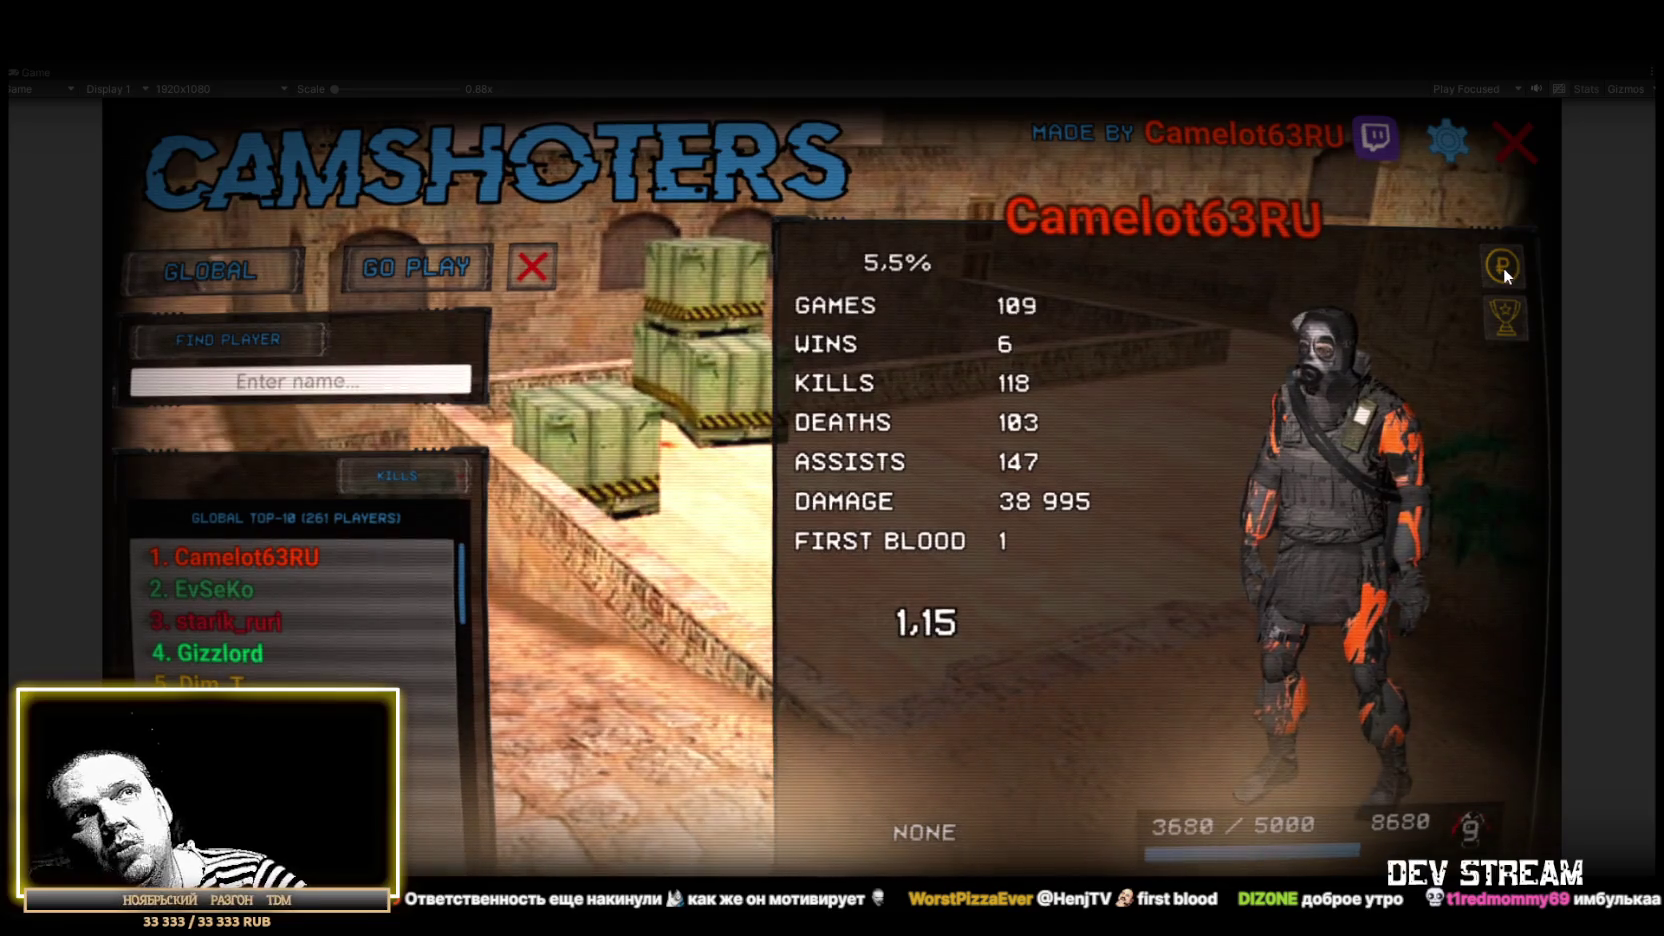
left_click(1504, 303)
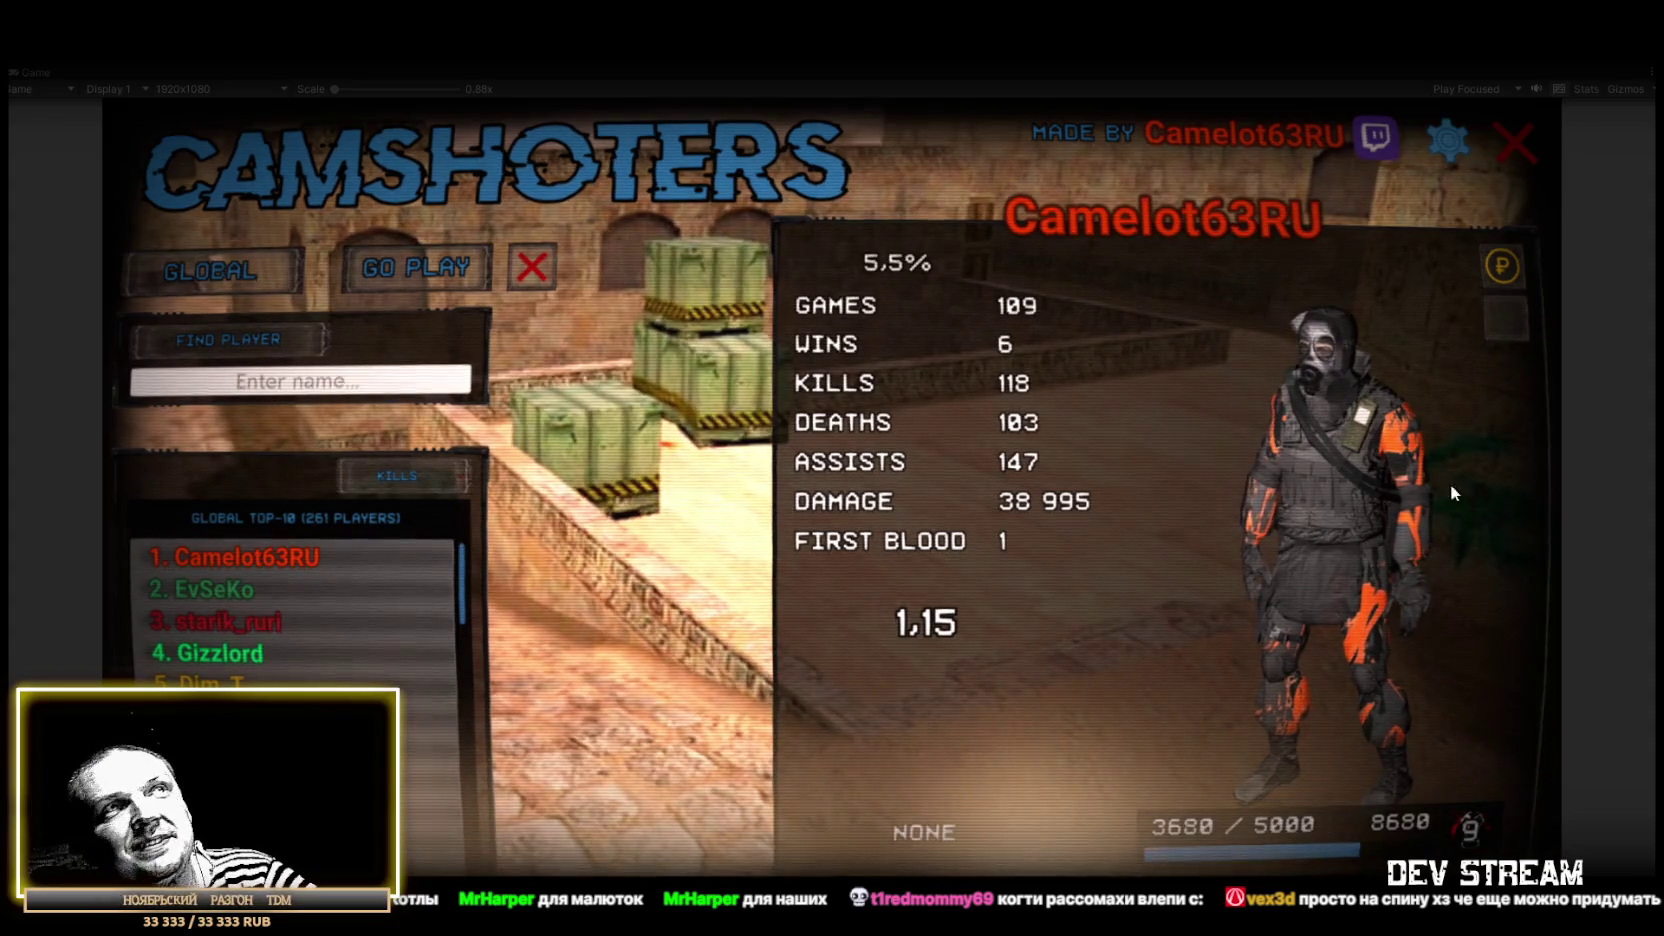
left_click(1338, 490)
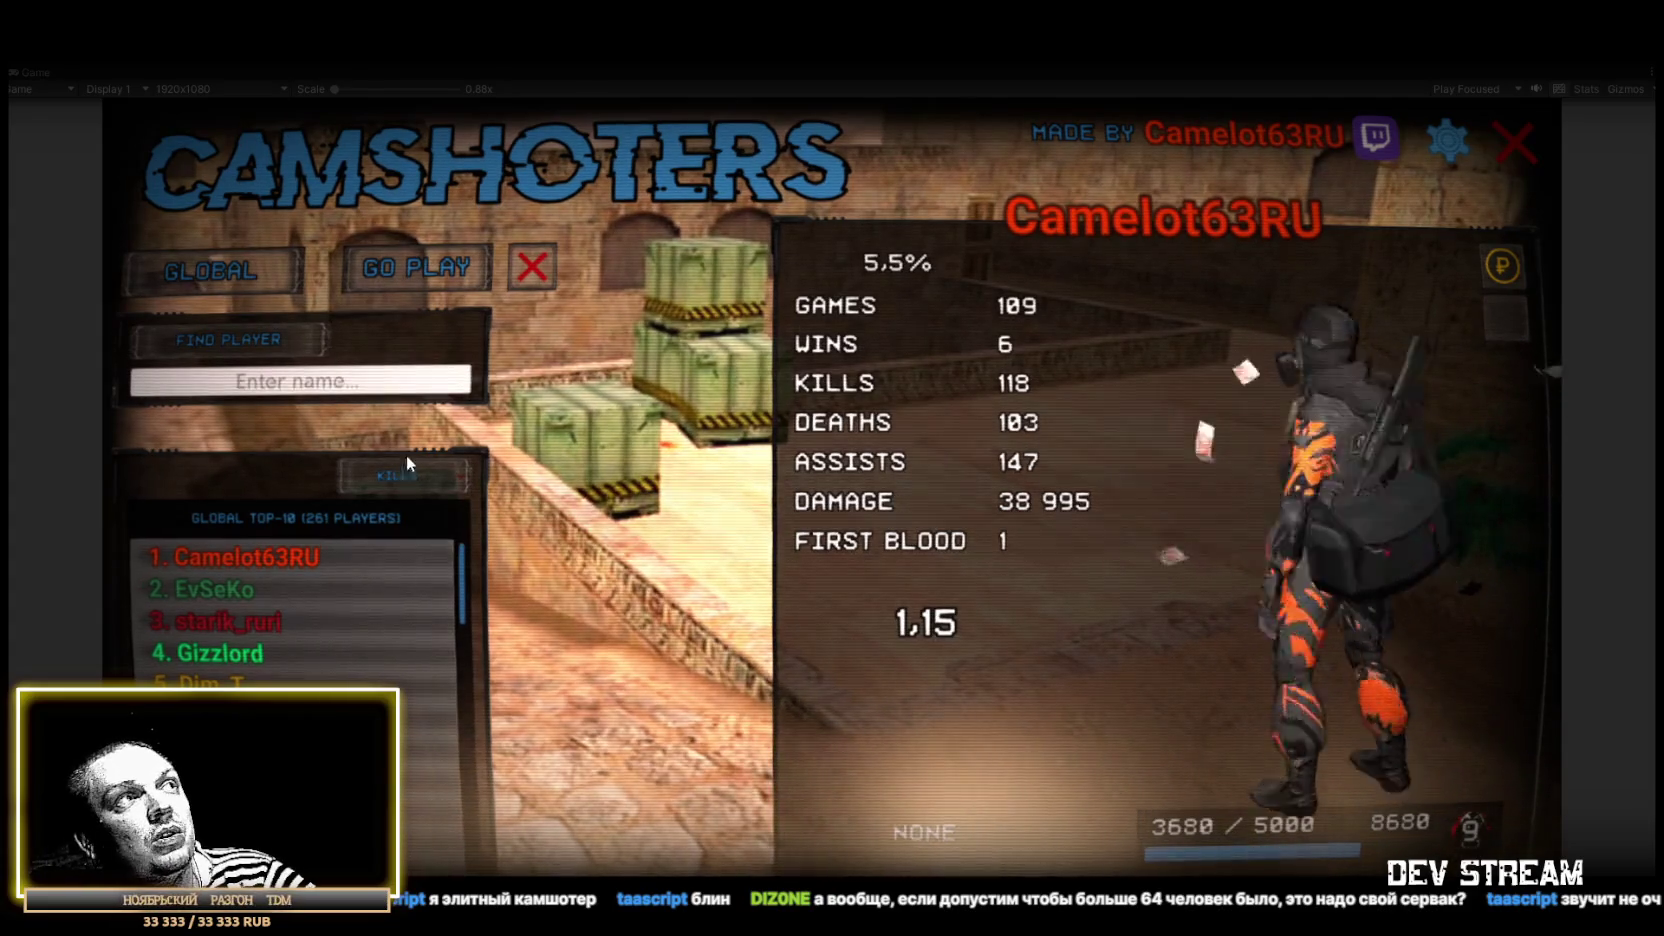
Step: Switch the leaderboard to the tournament list and open a player's profile
left_click(224, 272)
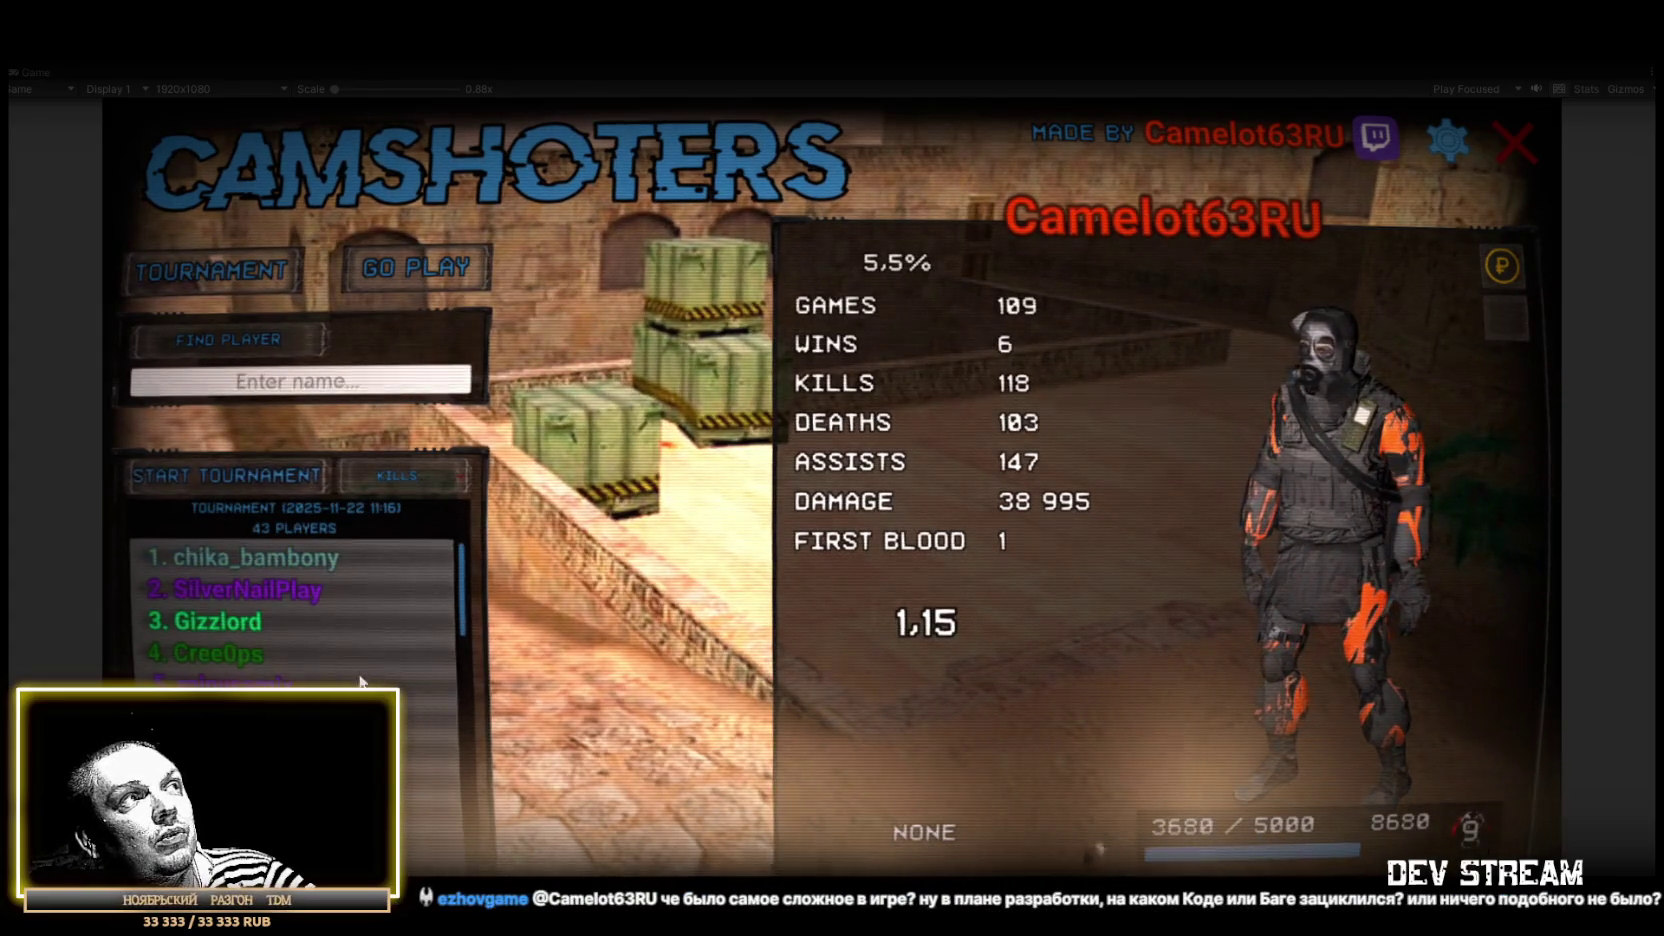
scroll(269, 558, "down", 10)
scroll(290, 600, "up", 5)
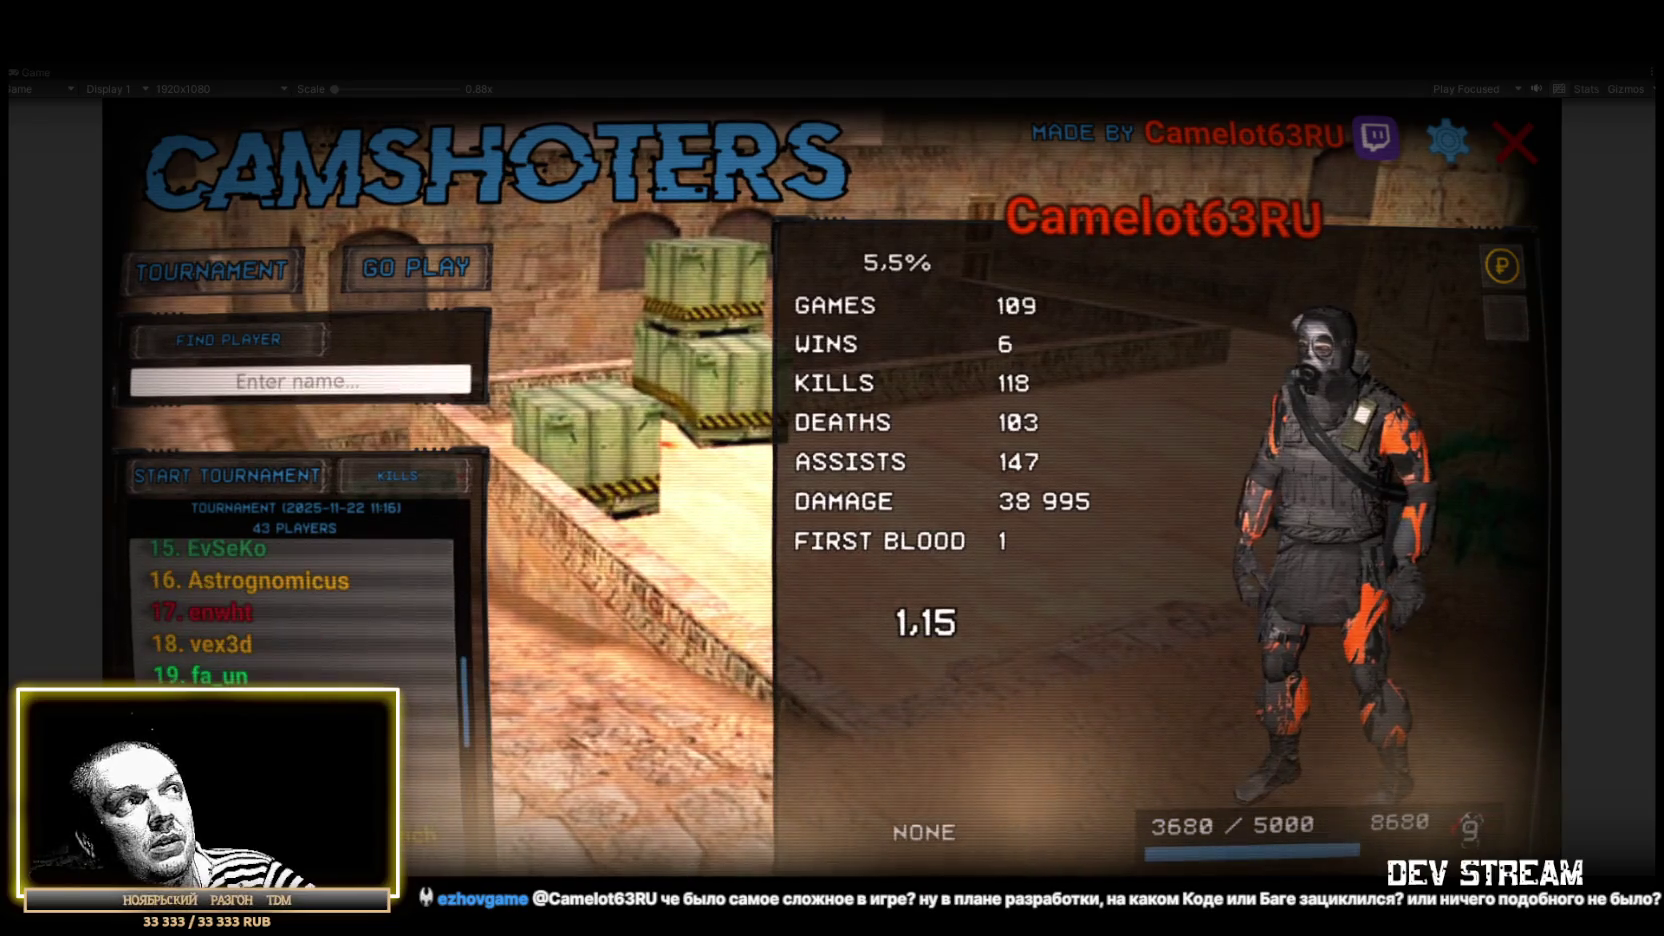
left_click(220, 611)
Step: Sort the tournament list by WINS and open the first-ranked player's profile
left_click(392, 478)
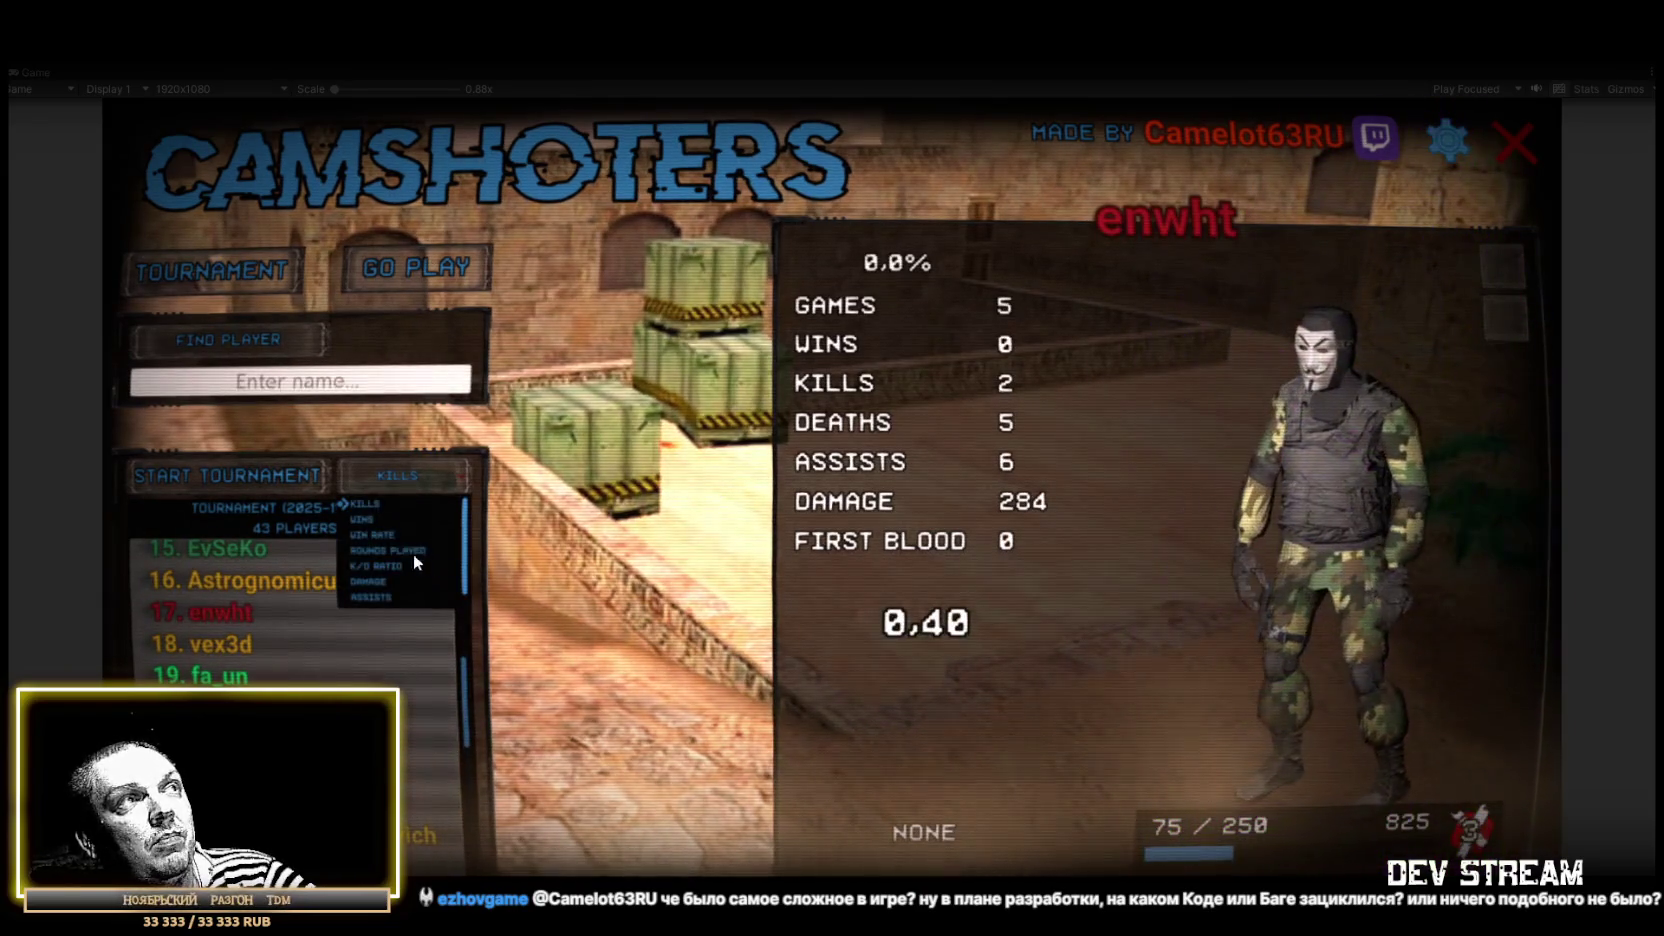
left_click(363, 518)
left_click(306, 546)
scroll(310, 560, "up", 5)
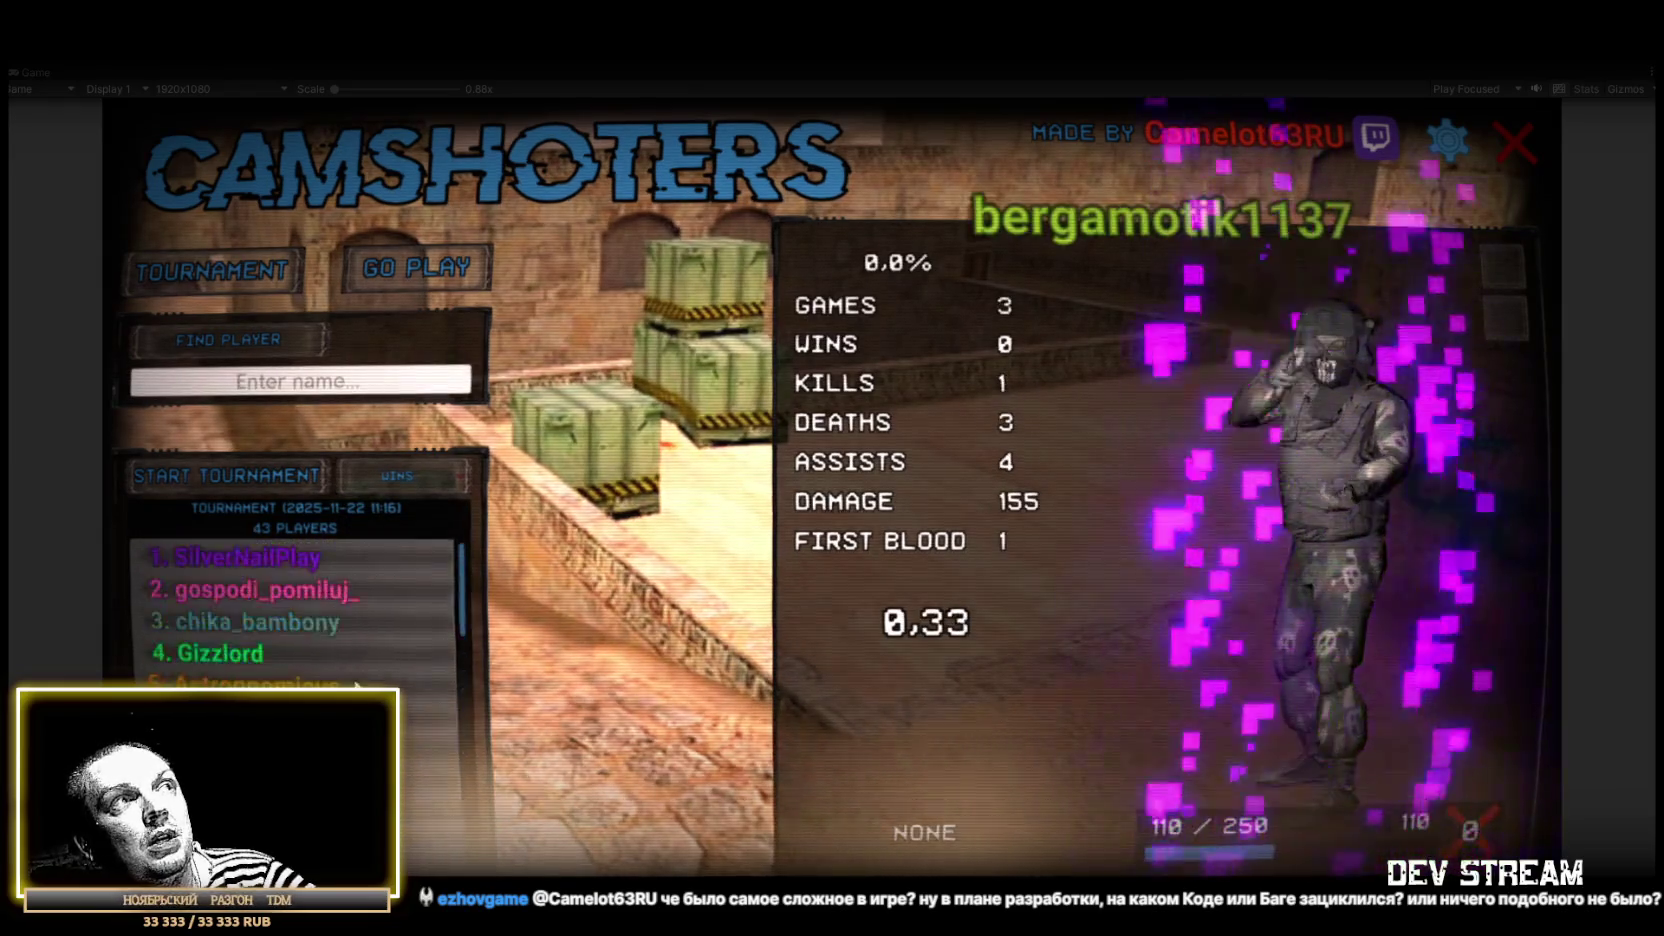
left_click(278, 556)
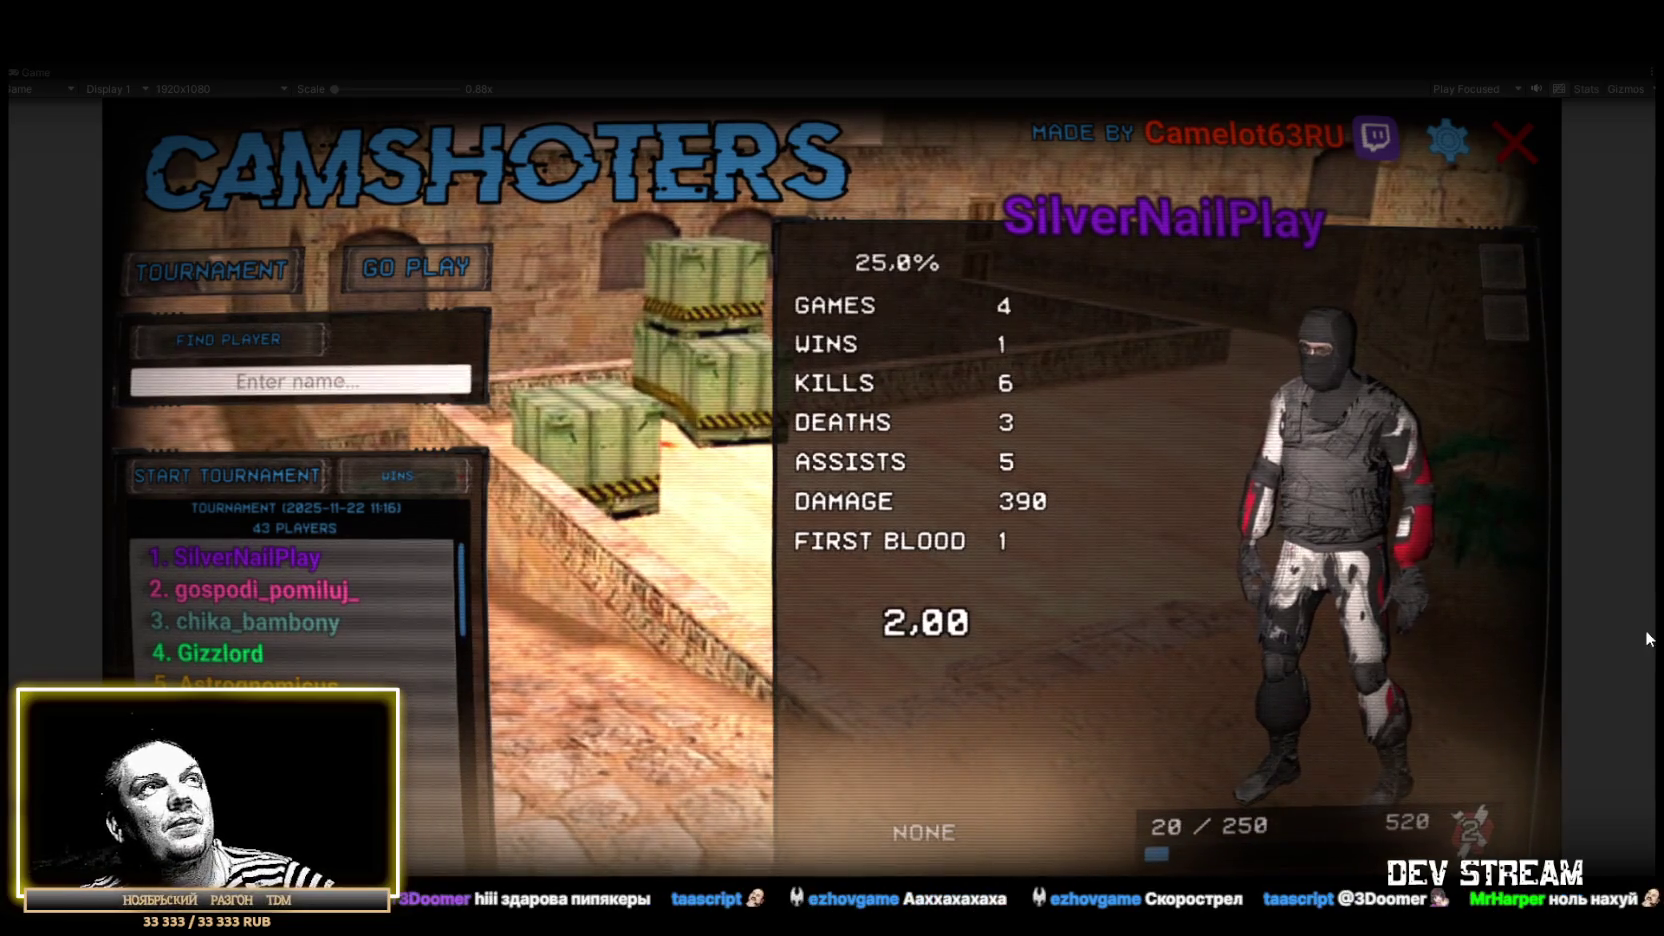
Step: Stop the game, restore the editor layout and expand CanvasCamera in the Hierarchy
left_click(835, 55)
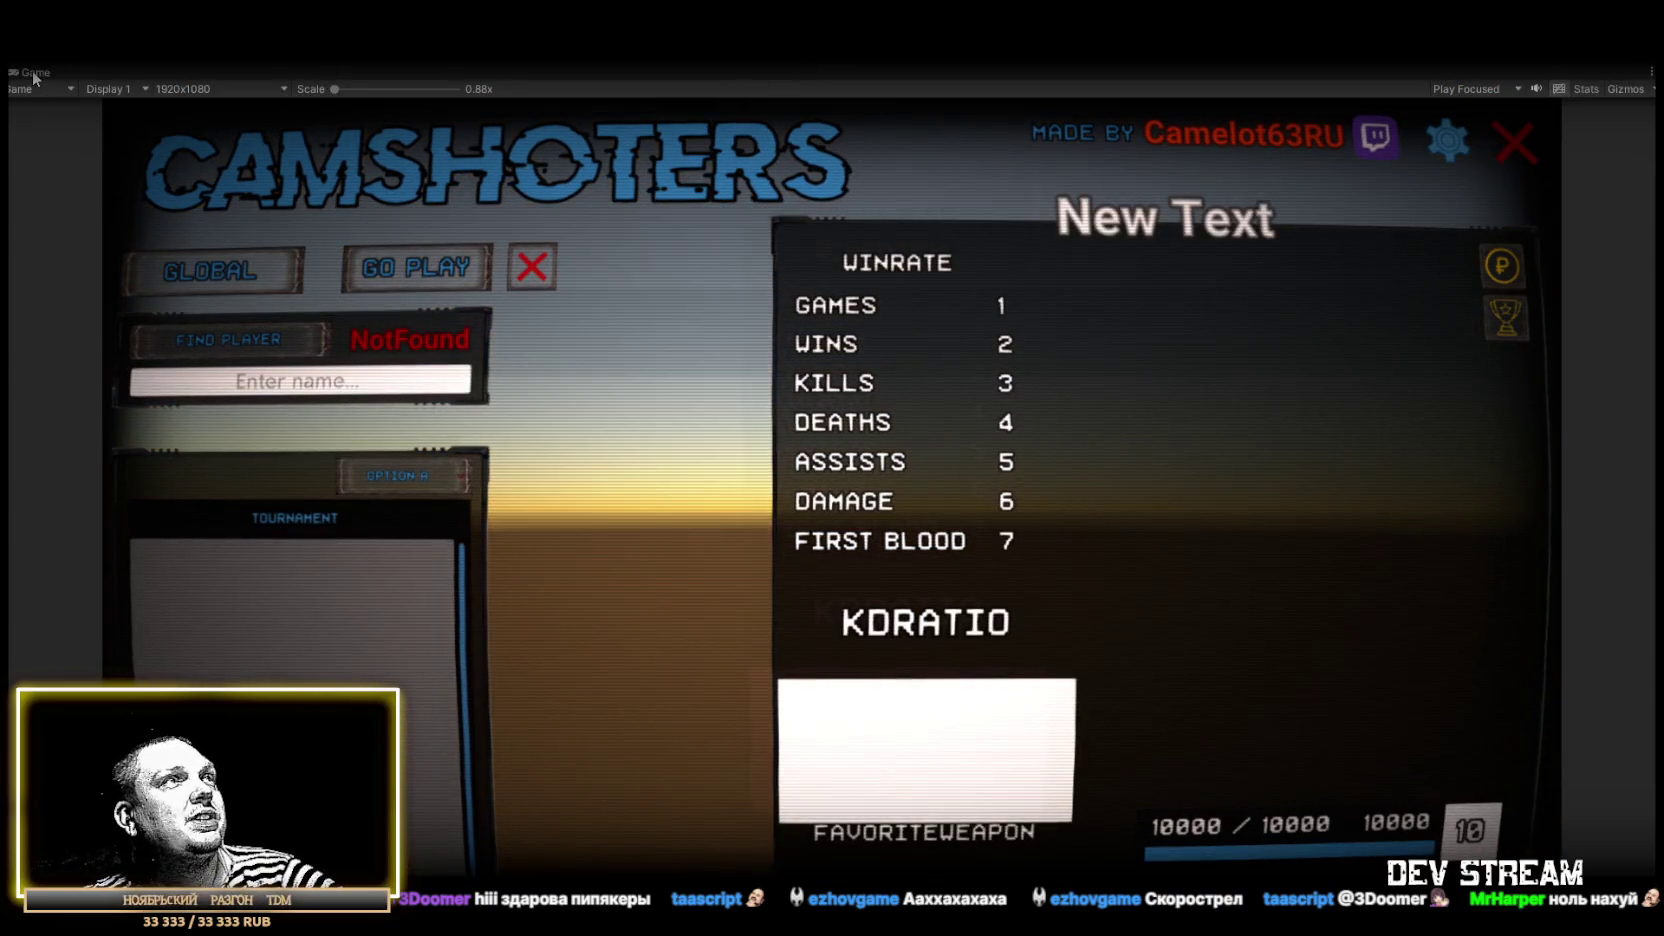
double_click(36, 76)
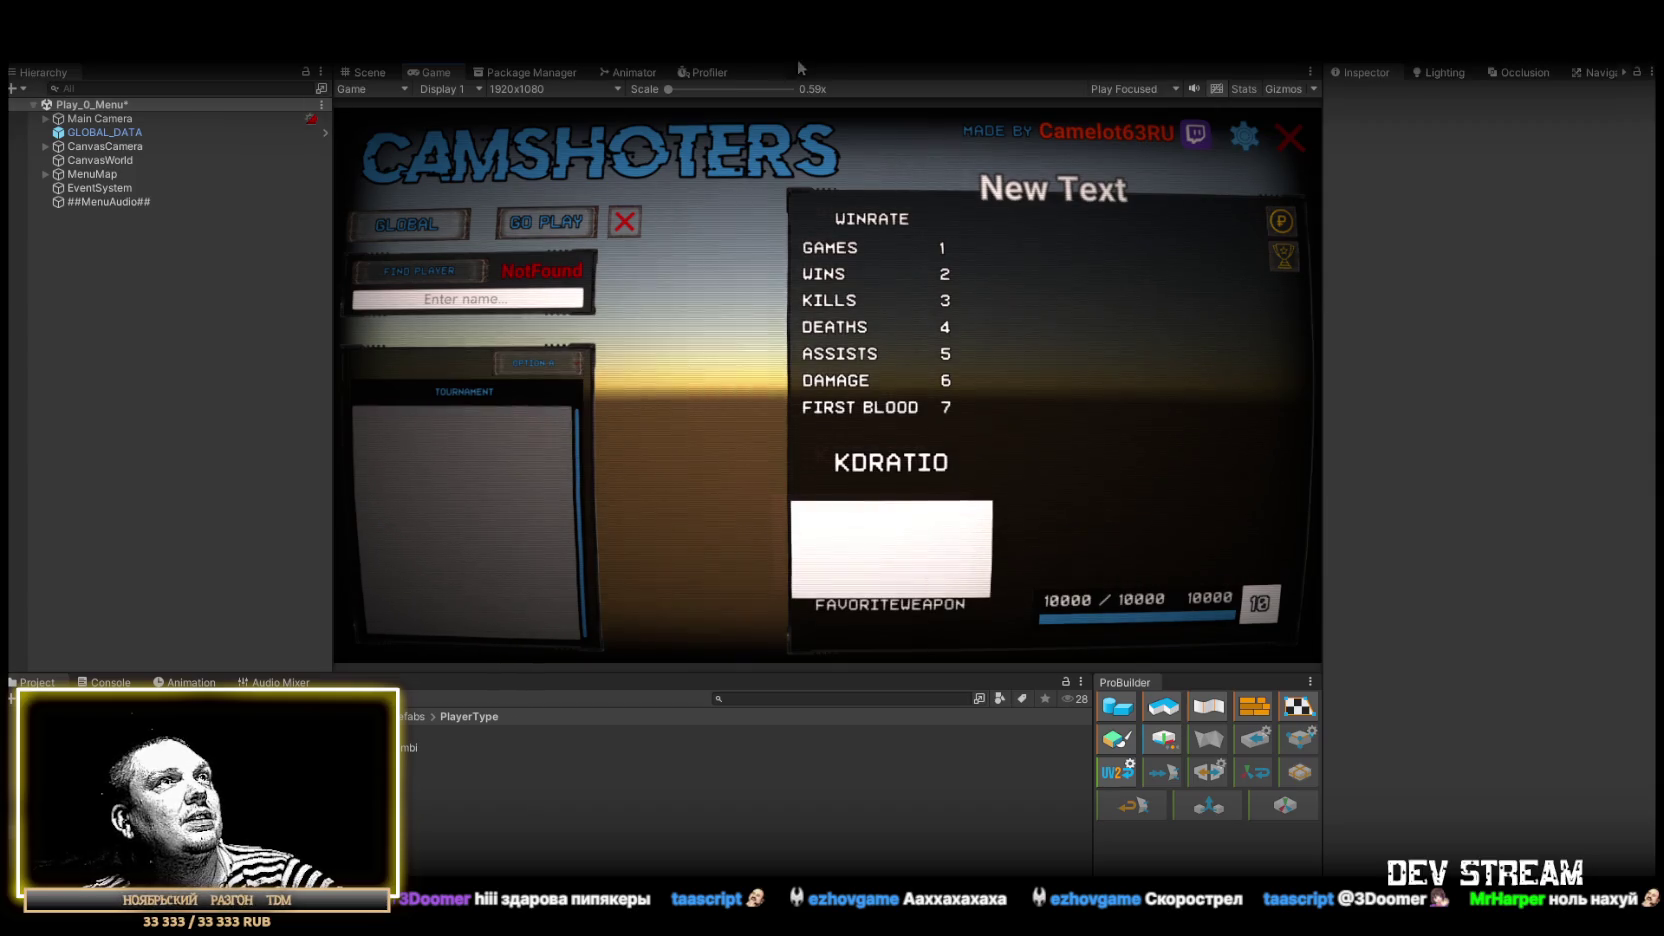
left_click(58, 146)
left_click(46, 147)
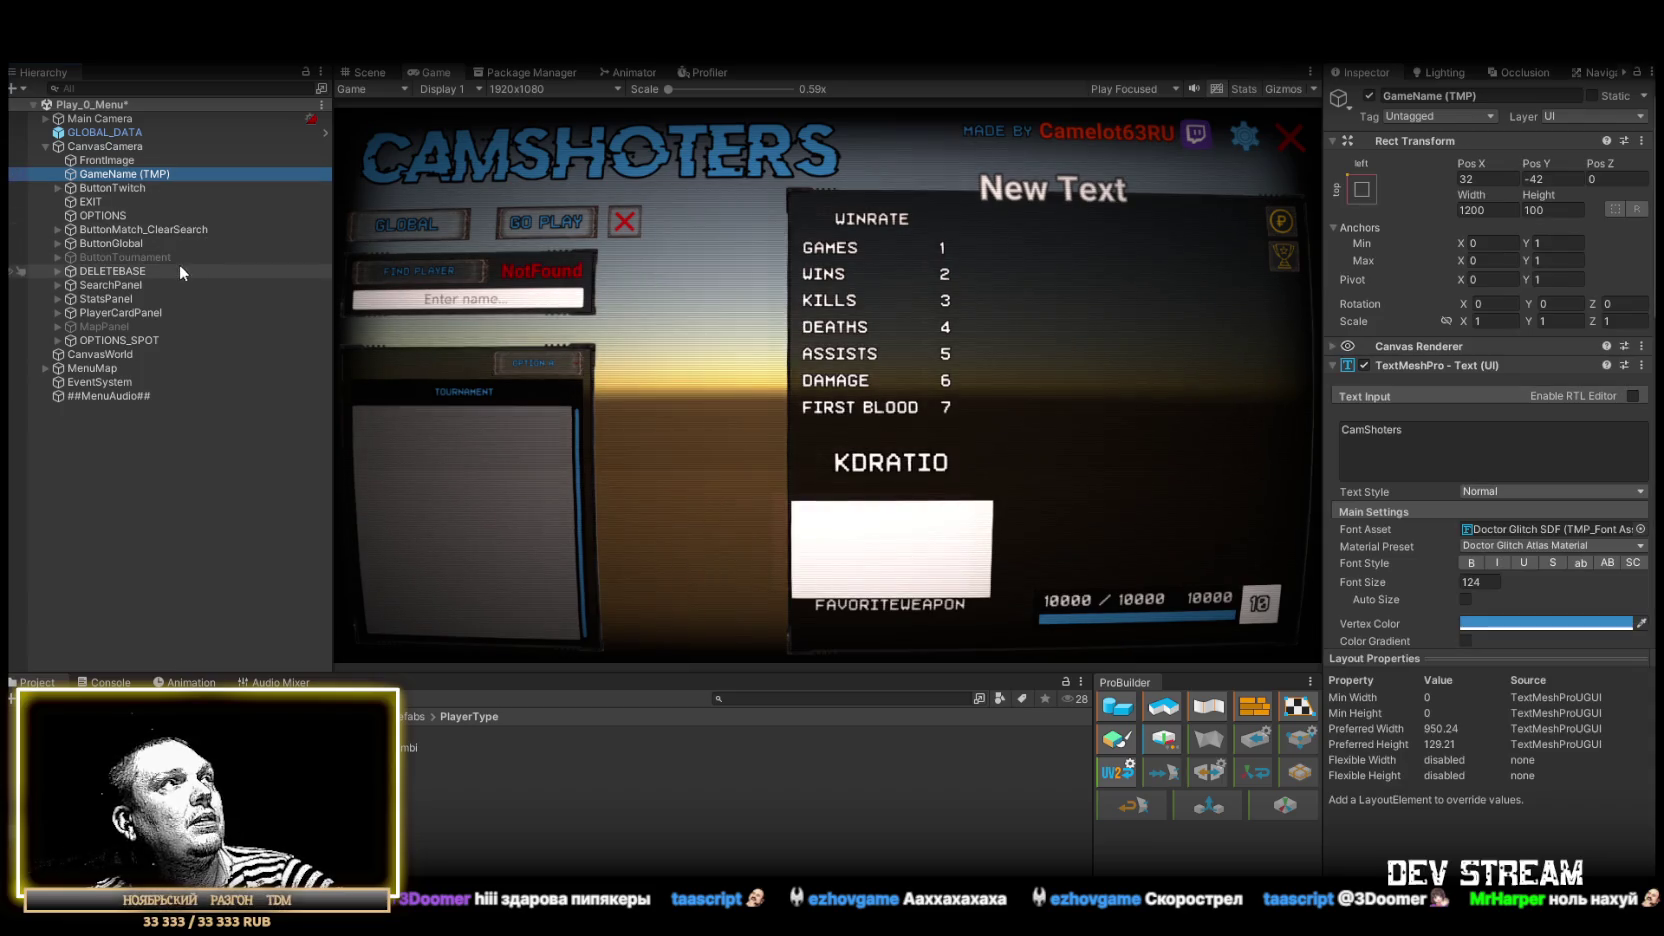
Step: Duplicate the GameName (TMP) title and trim the original's text to CamSho
key("ctrl+d")
left_click_drag(130, 354, 124, 176)
left_click(230, 175)
left_click(1543, 427)
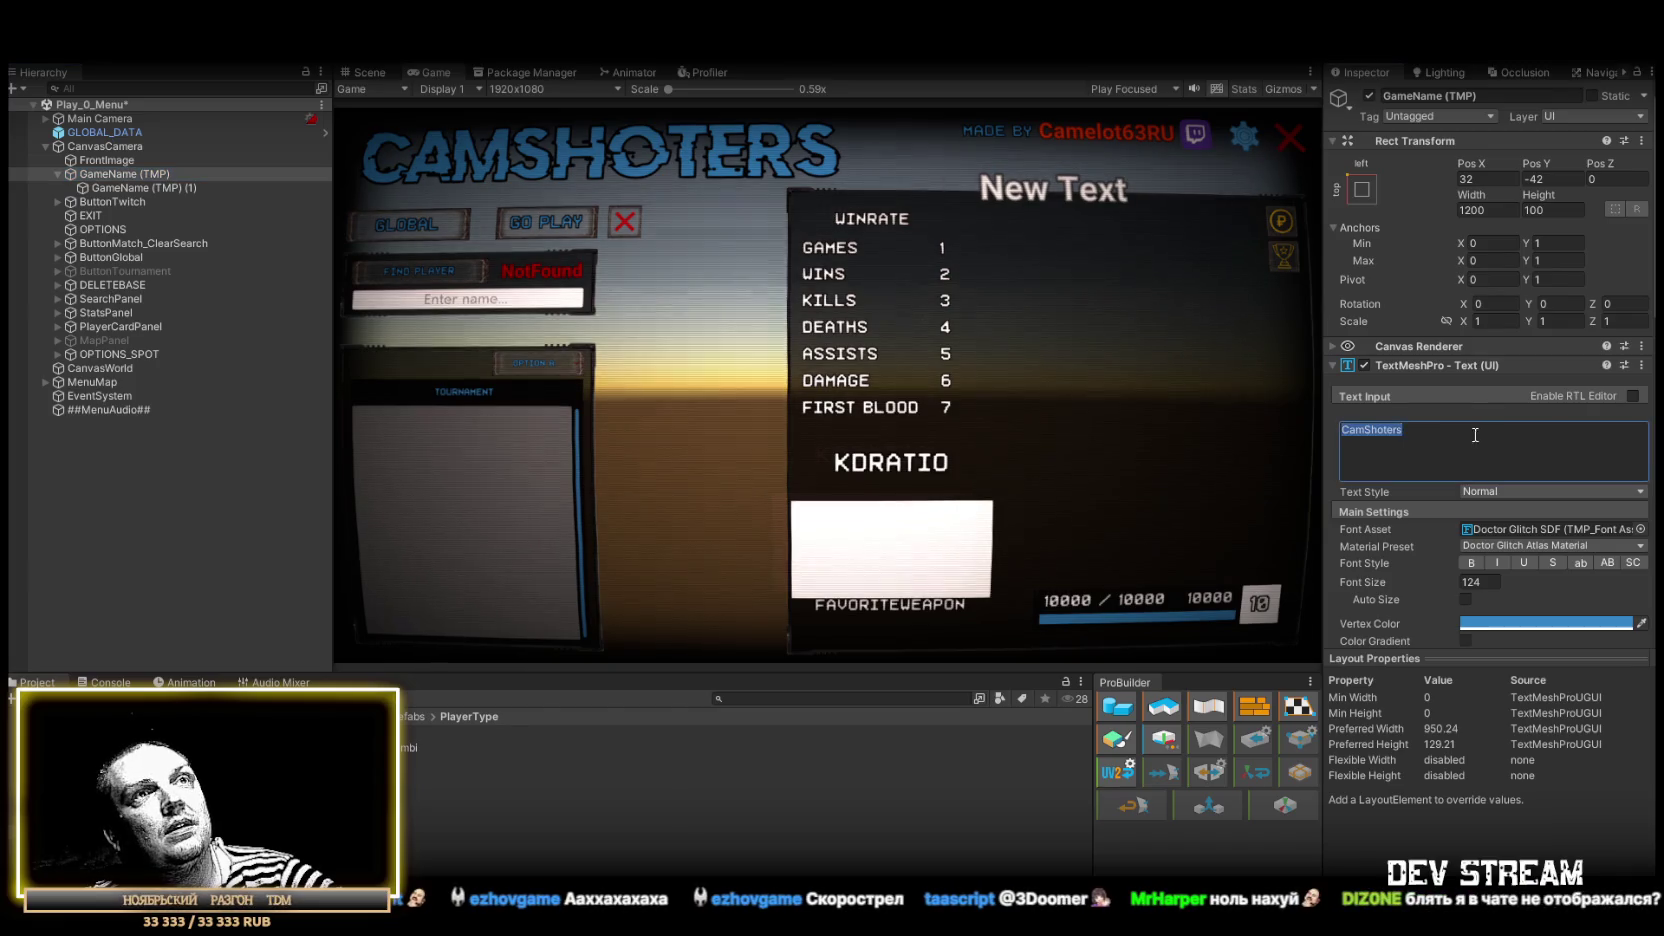
key("BackSpace")
Step: Edit the duplicate's title text, then undo the deletion to restore CamShoters
left_click(128, 190)
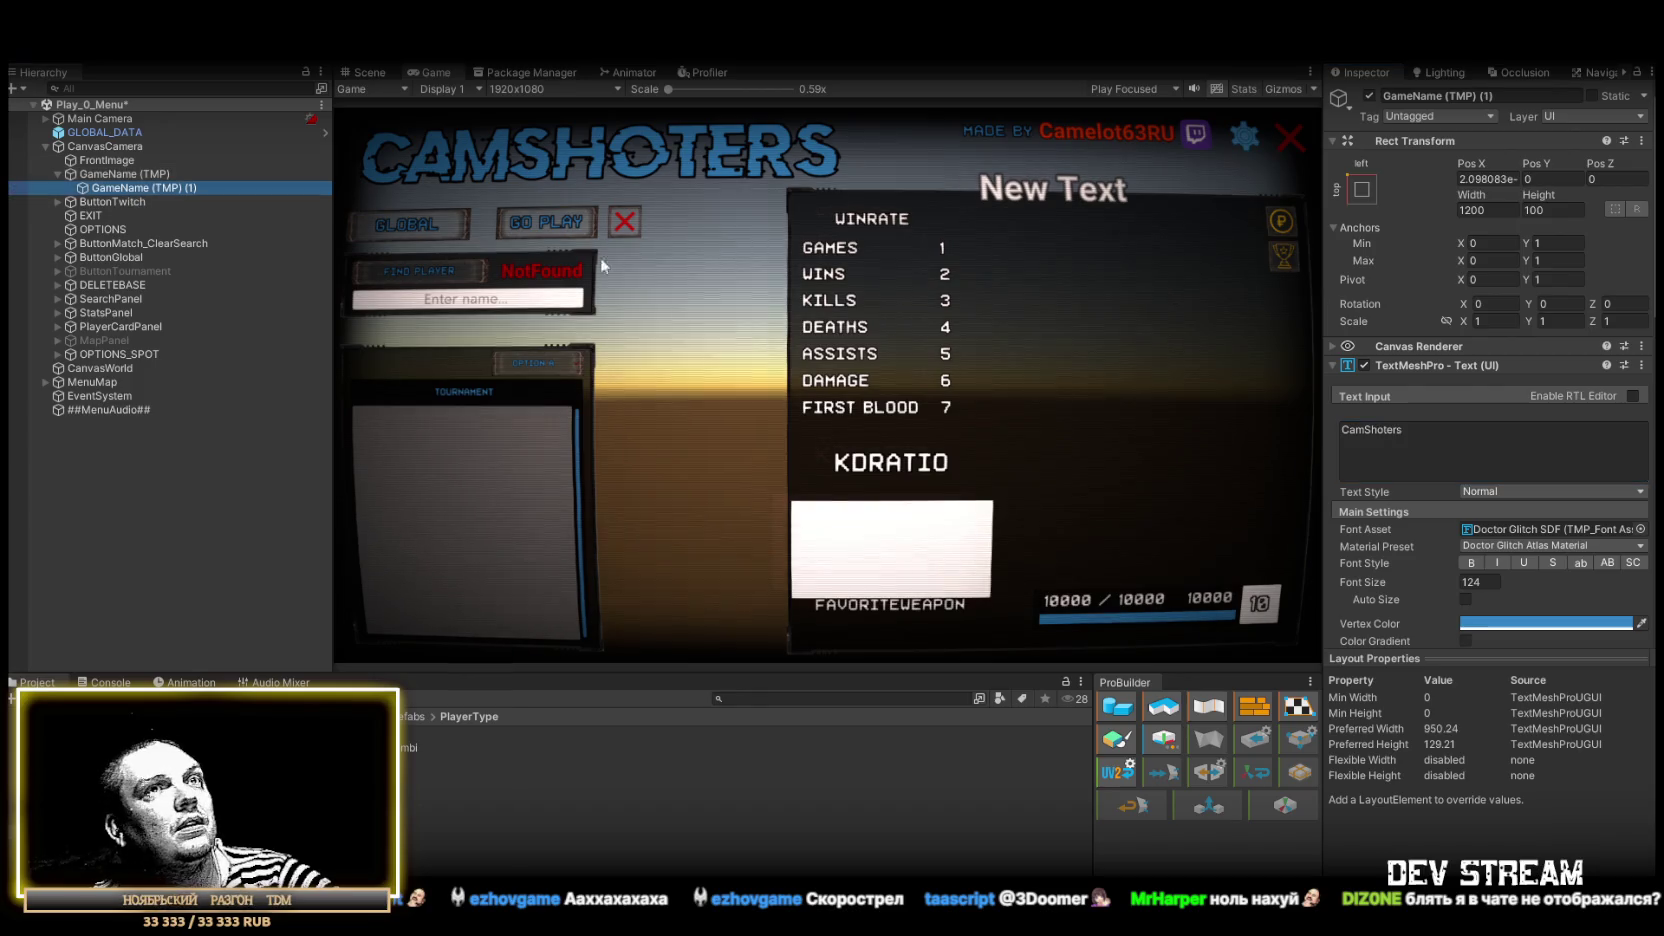
double_click(1379, 431)
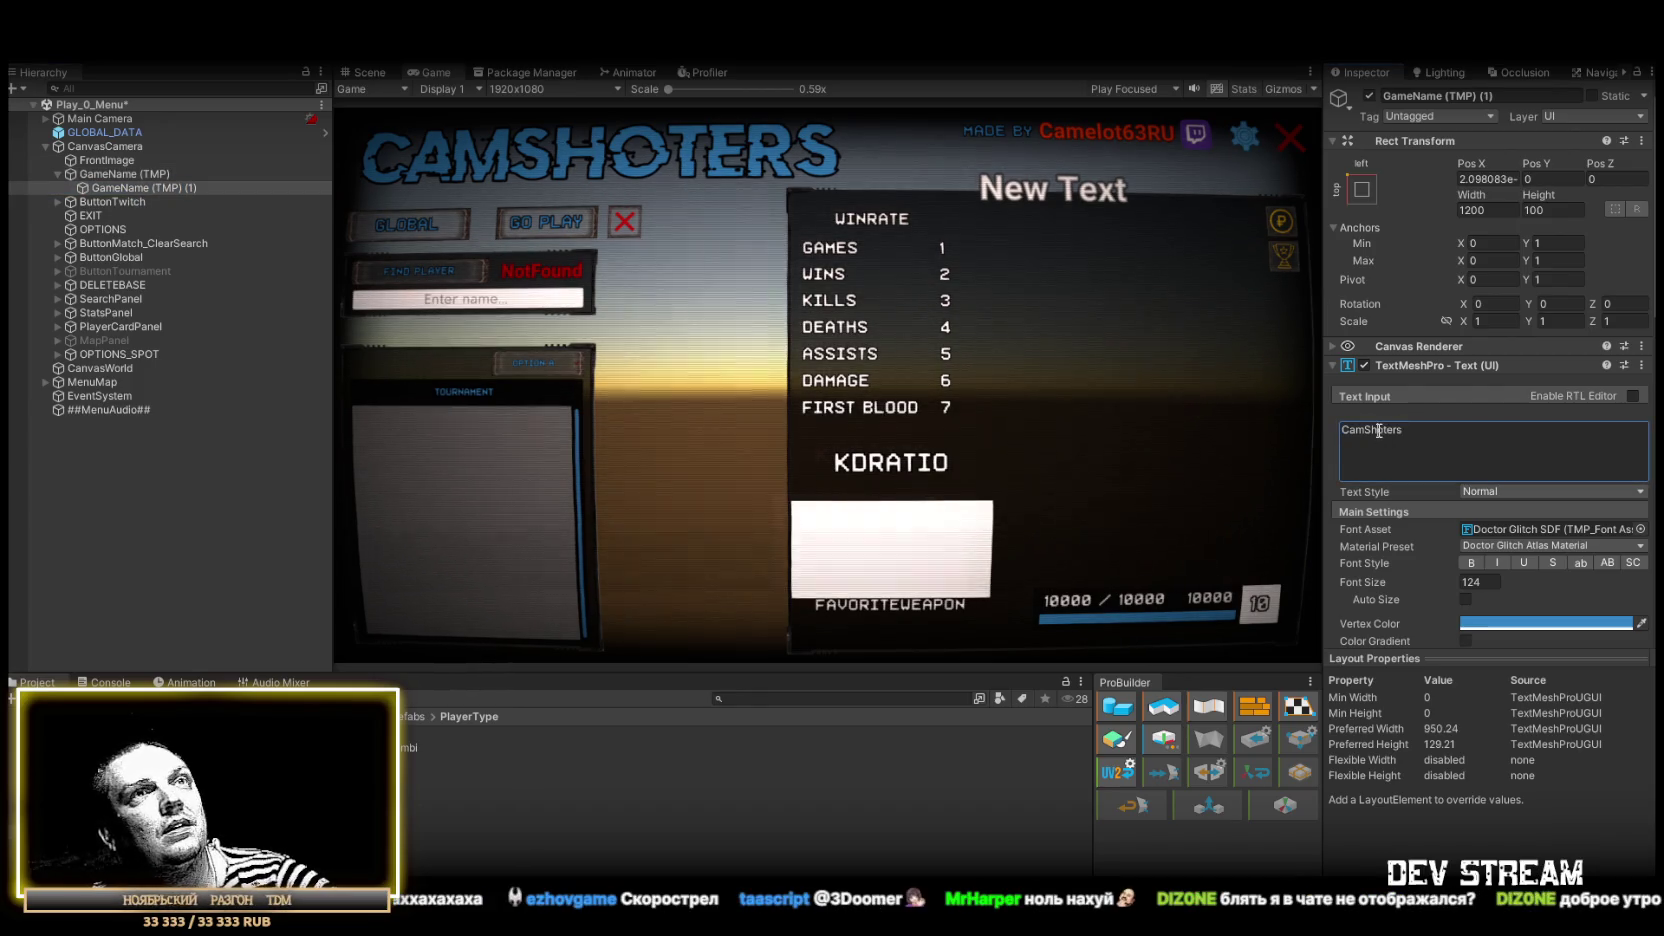
key("BackSpace")
key("BackSpace")
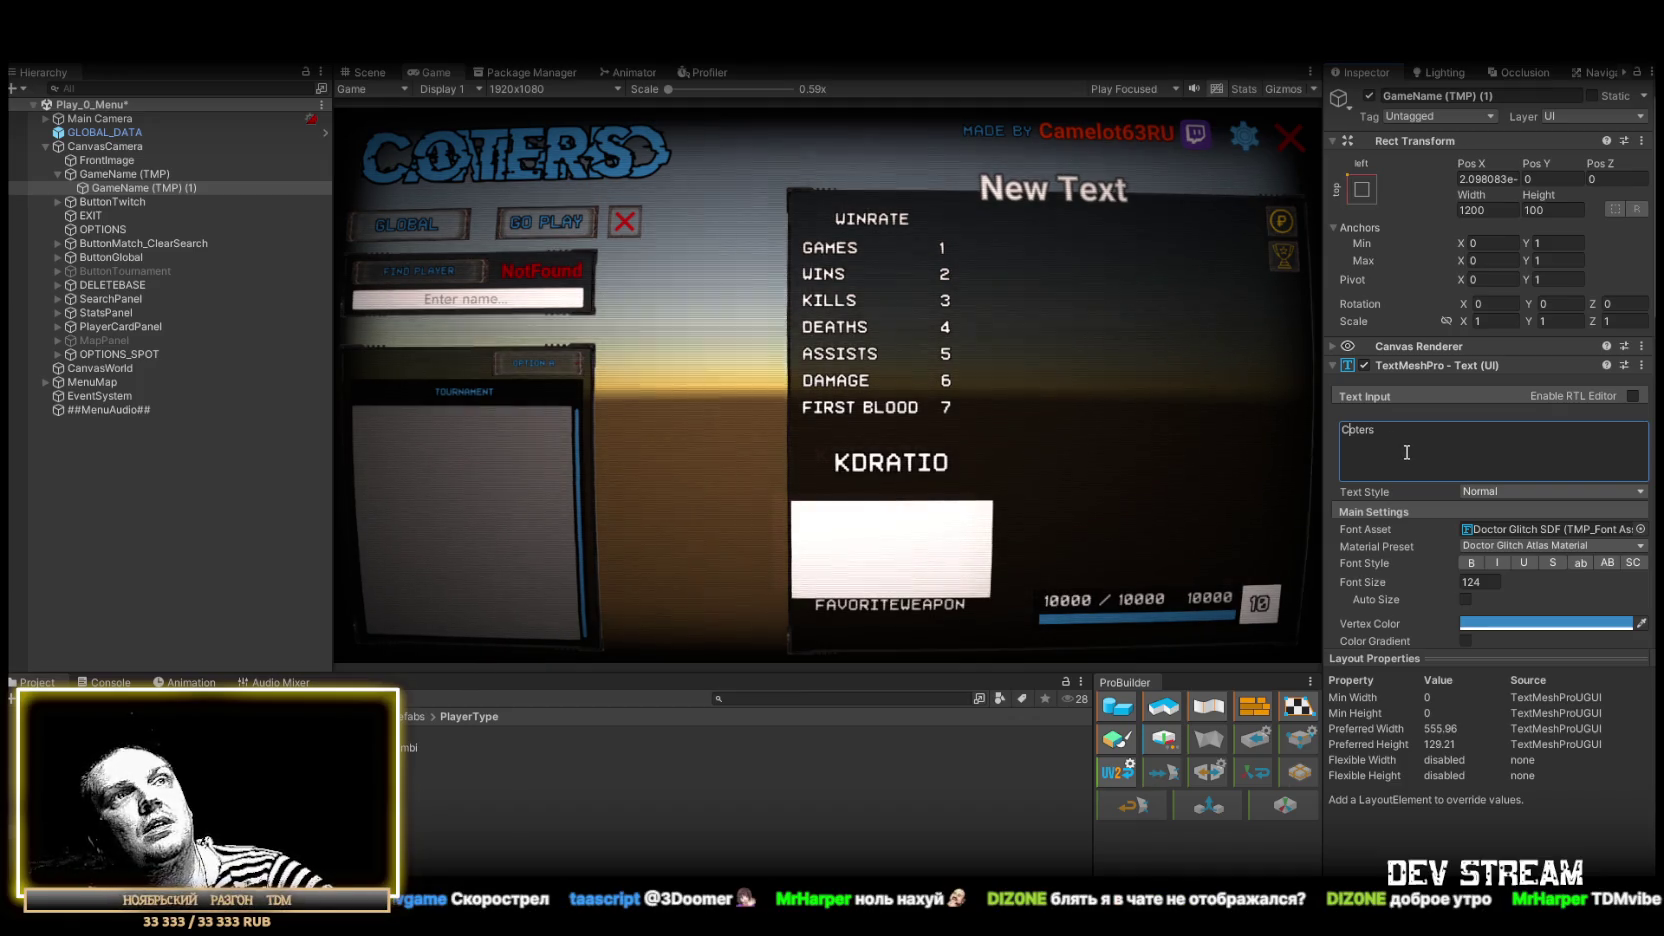
left_click_drag(113, 173, 122, 191)
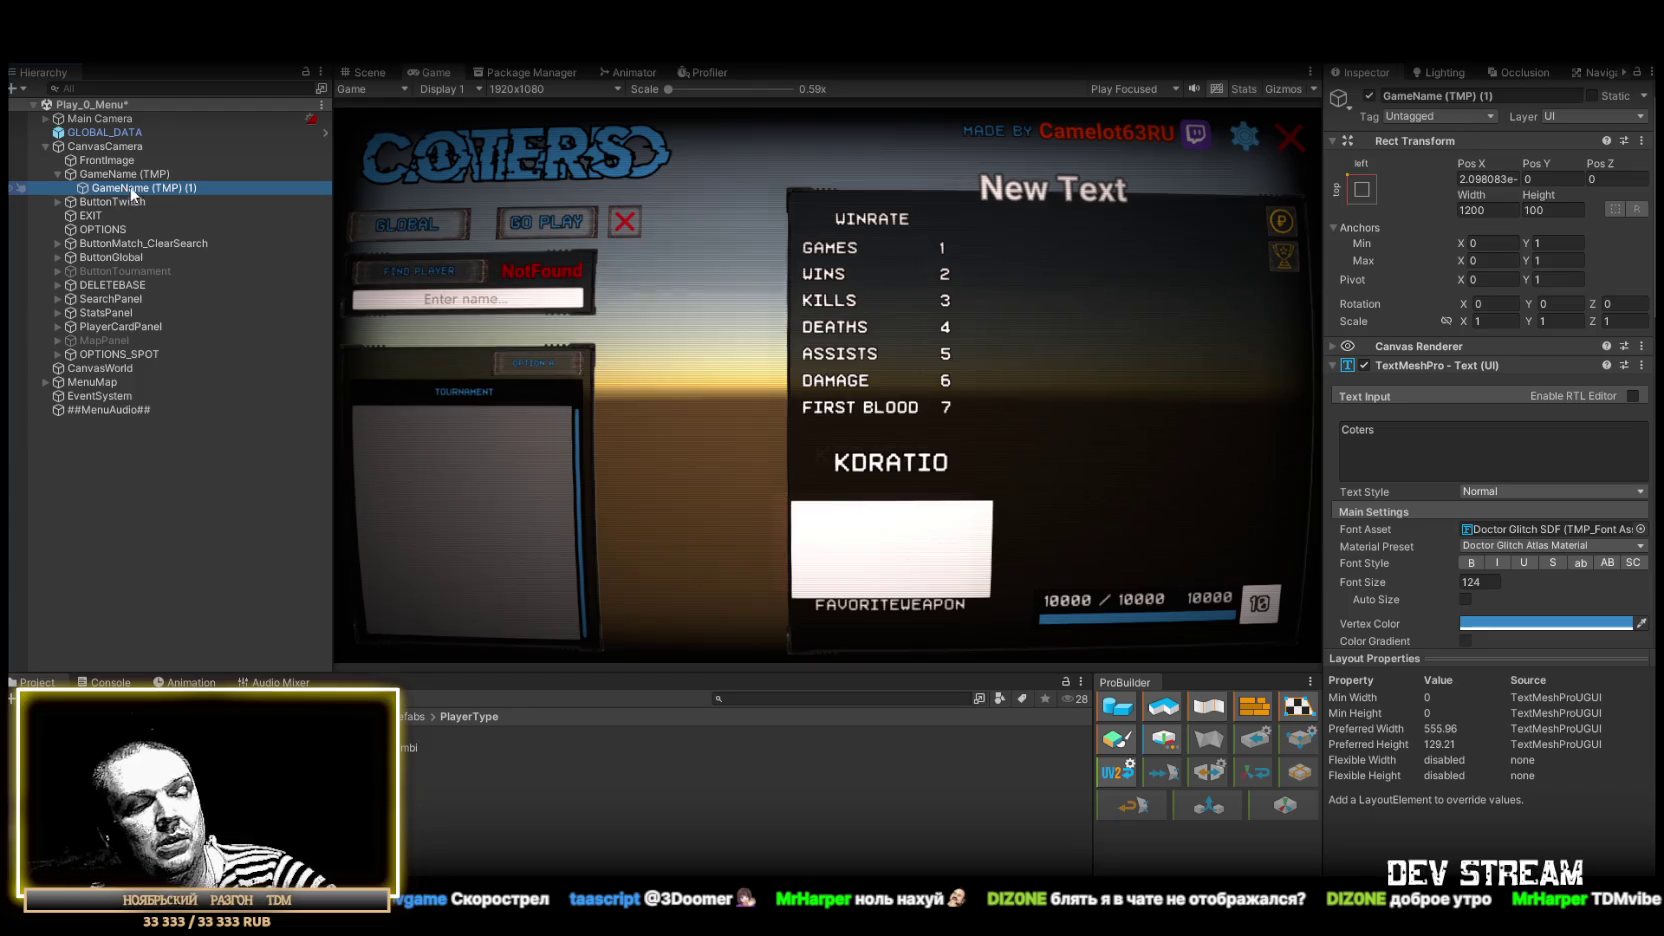
key("ctrl+z")
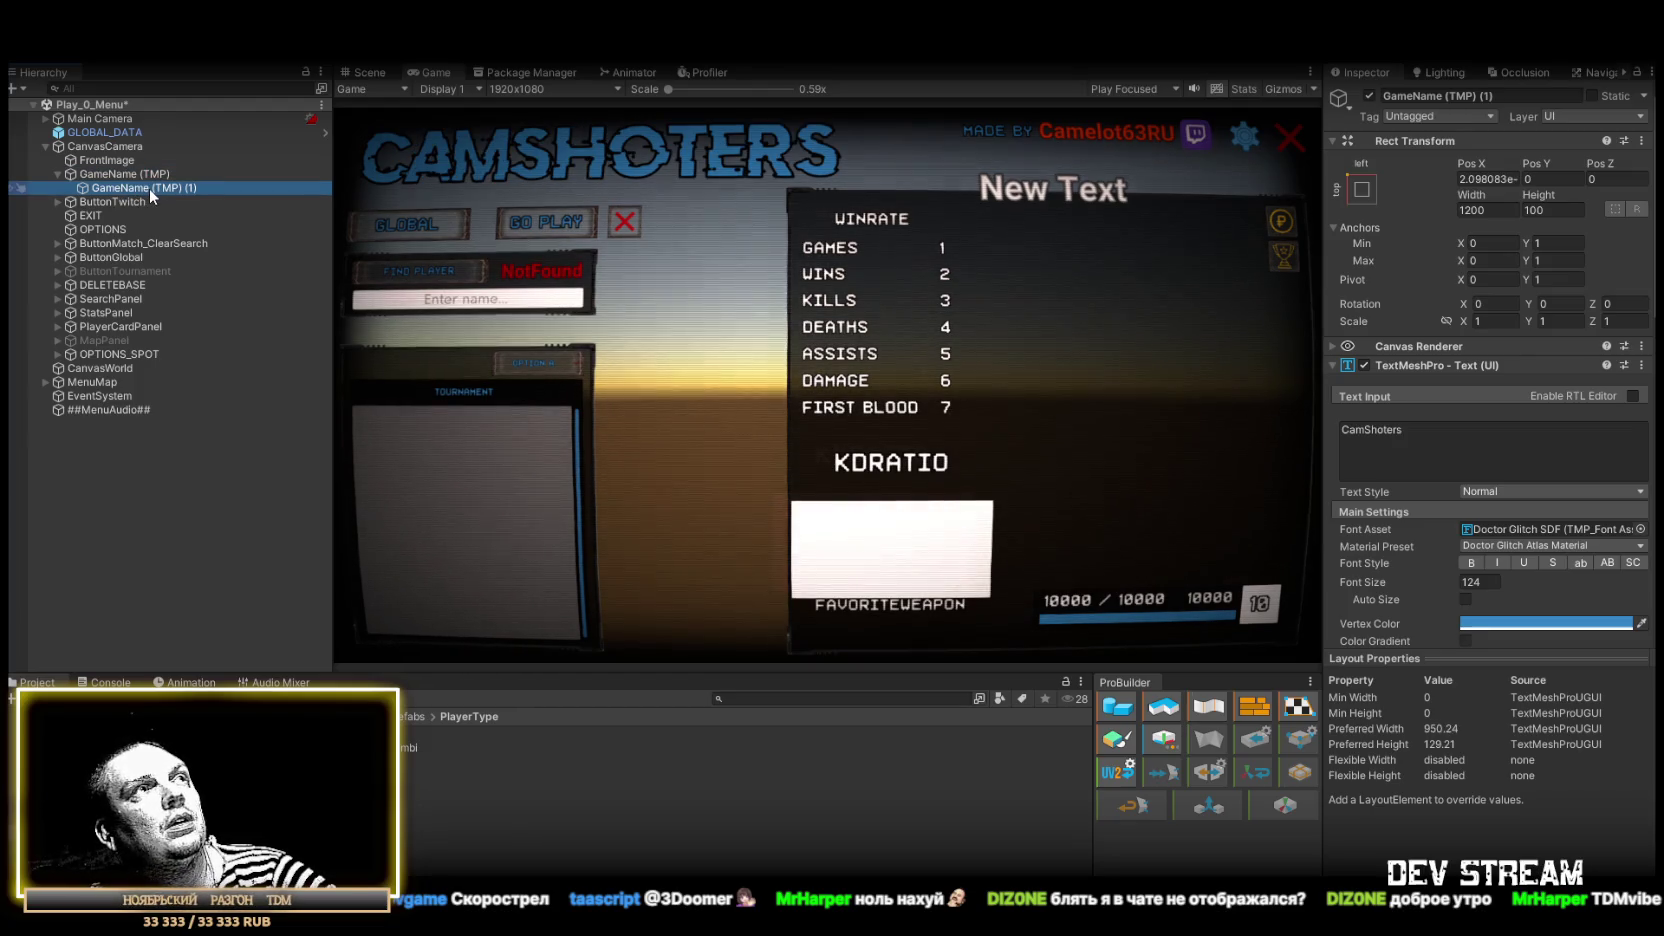
key("Up")
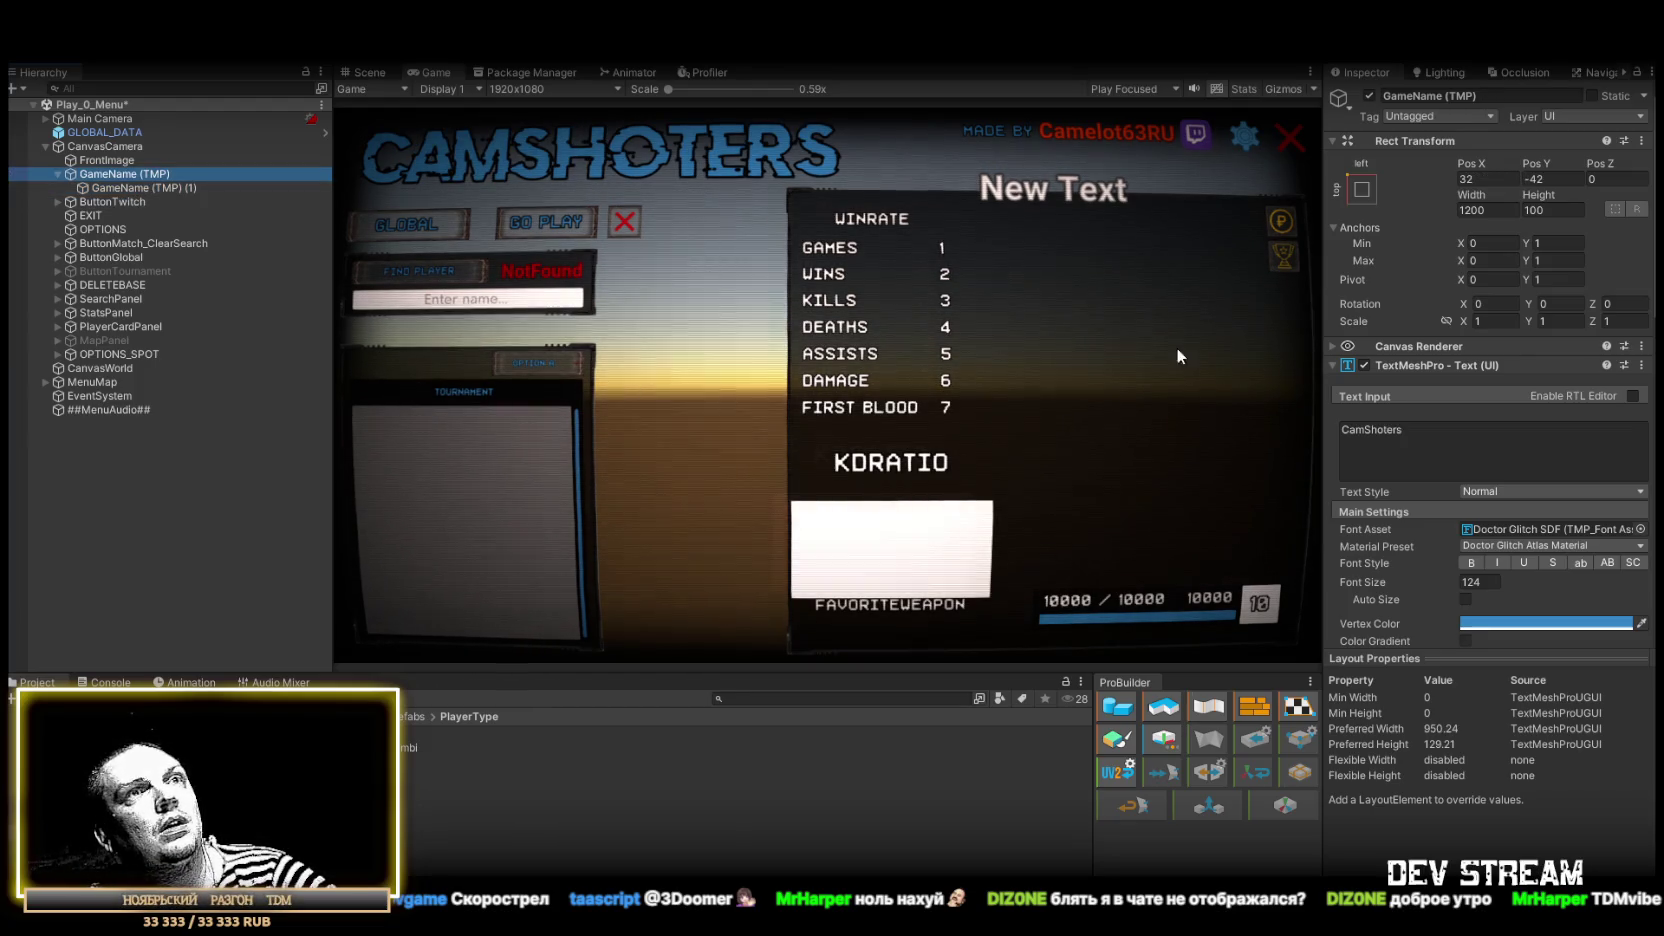
Step: Change GameName (TMP) (1)'s text to 'oters' and move it above GameName (TMP)
left_click(135, 187)
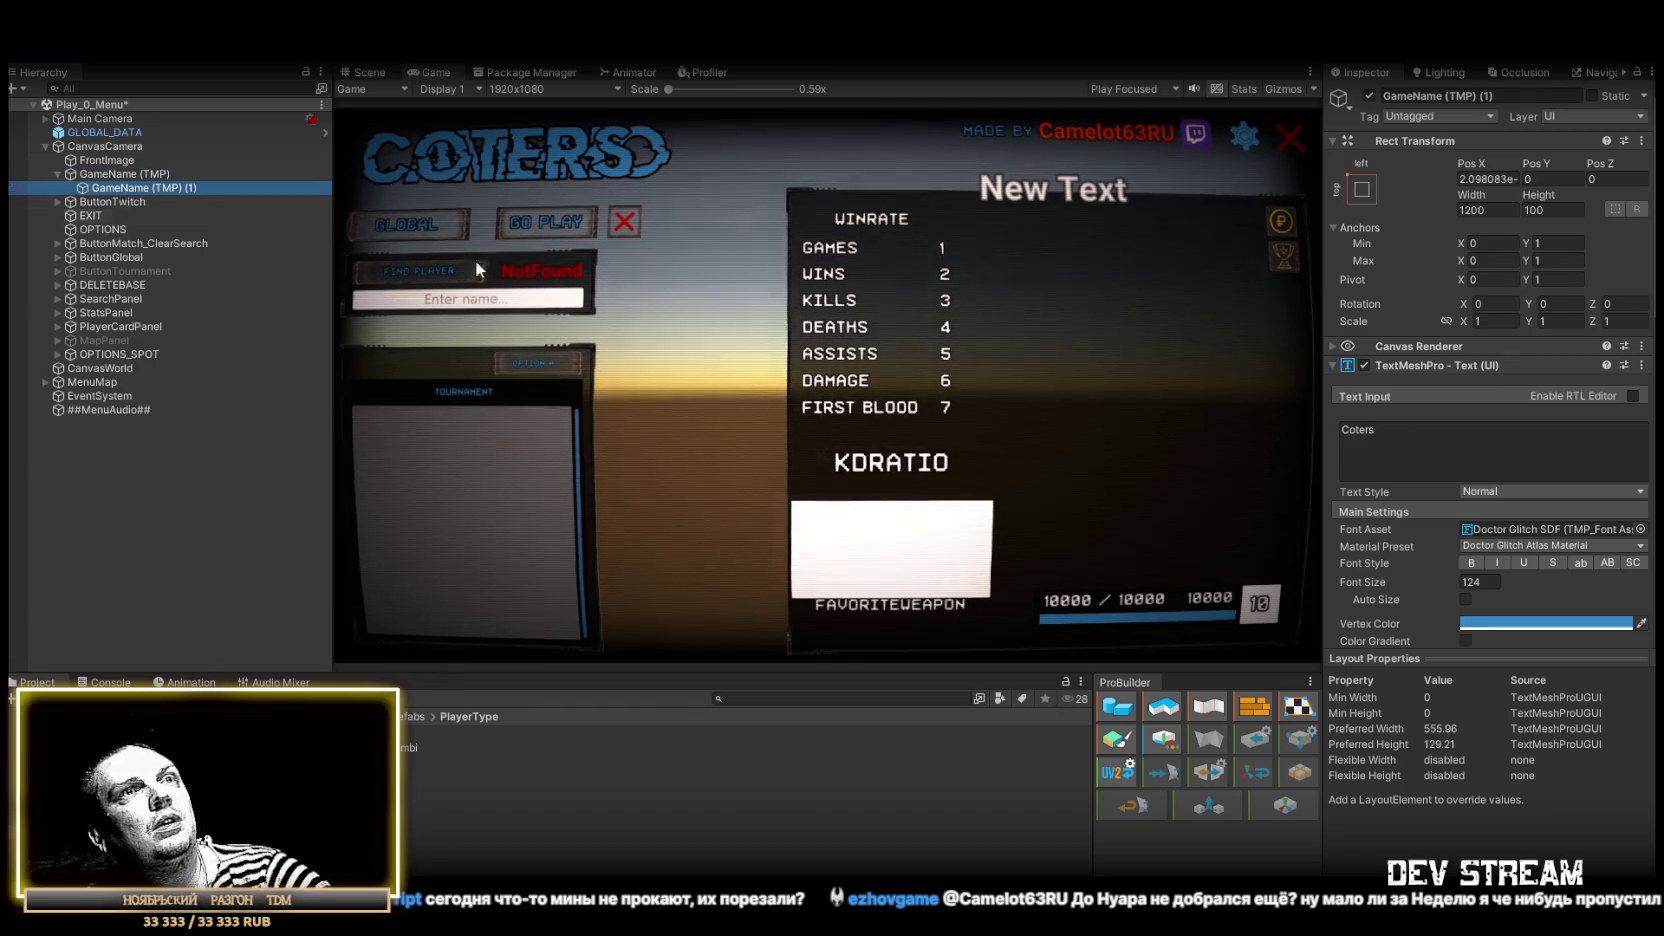
left_click(1350, 432)
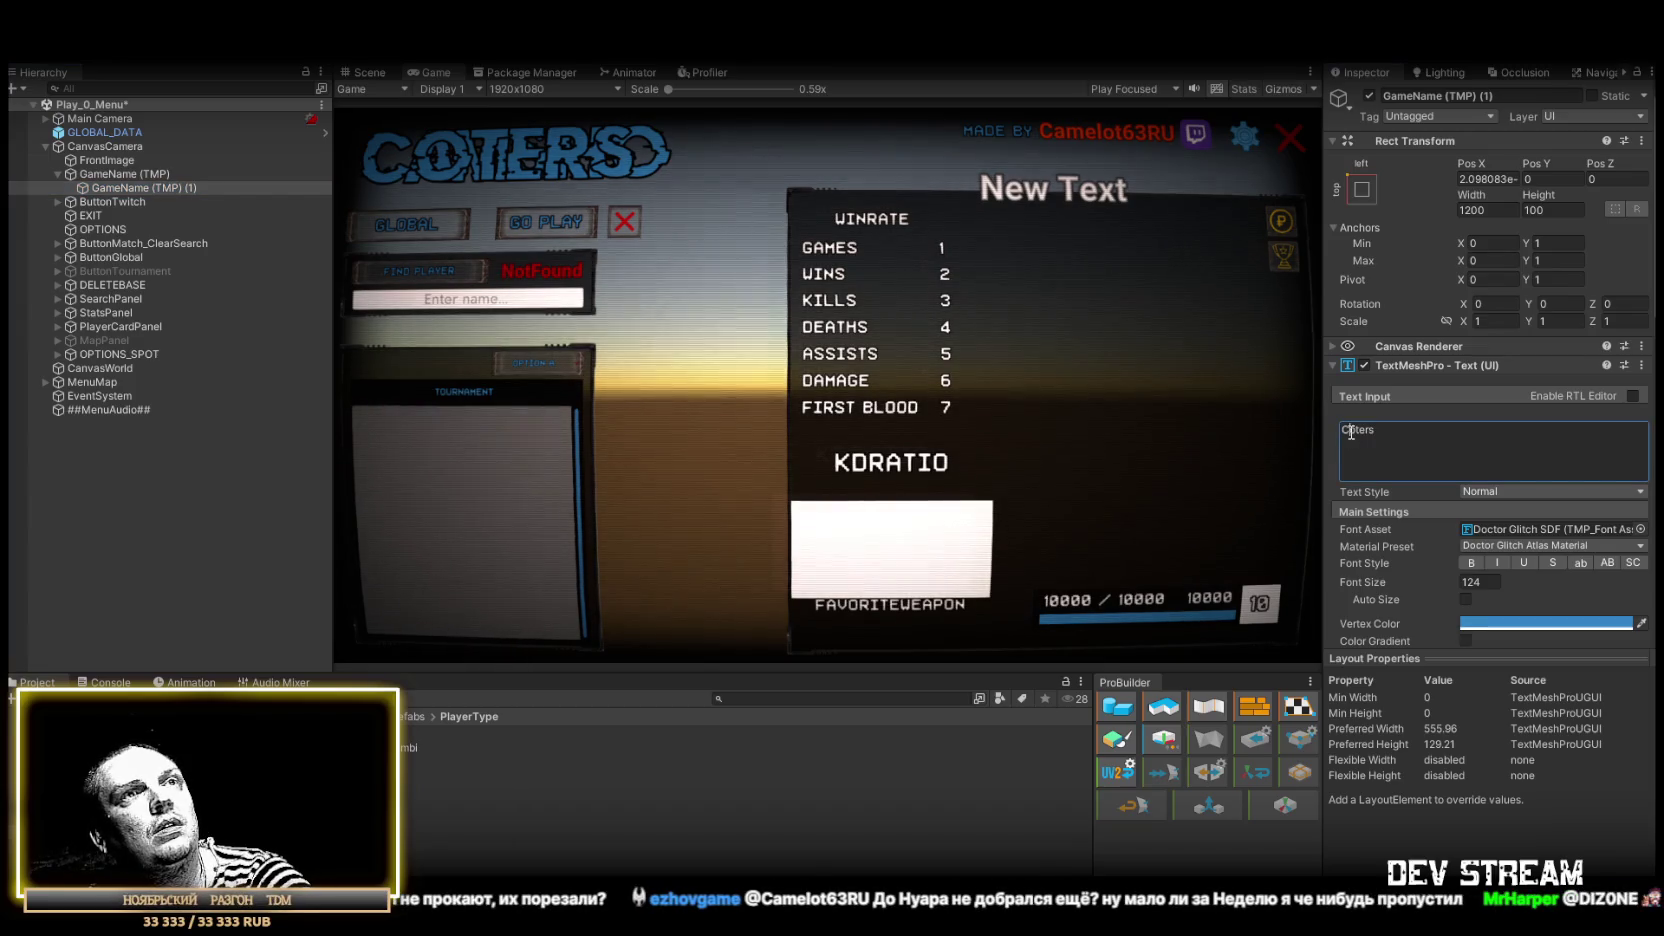
key("BackSpace")
left_click_drag(121, 188, 129, 175)
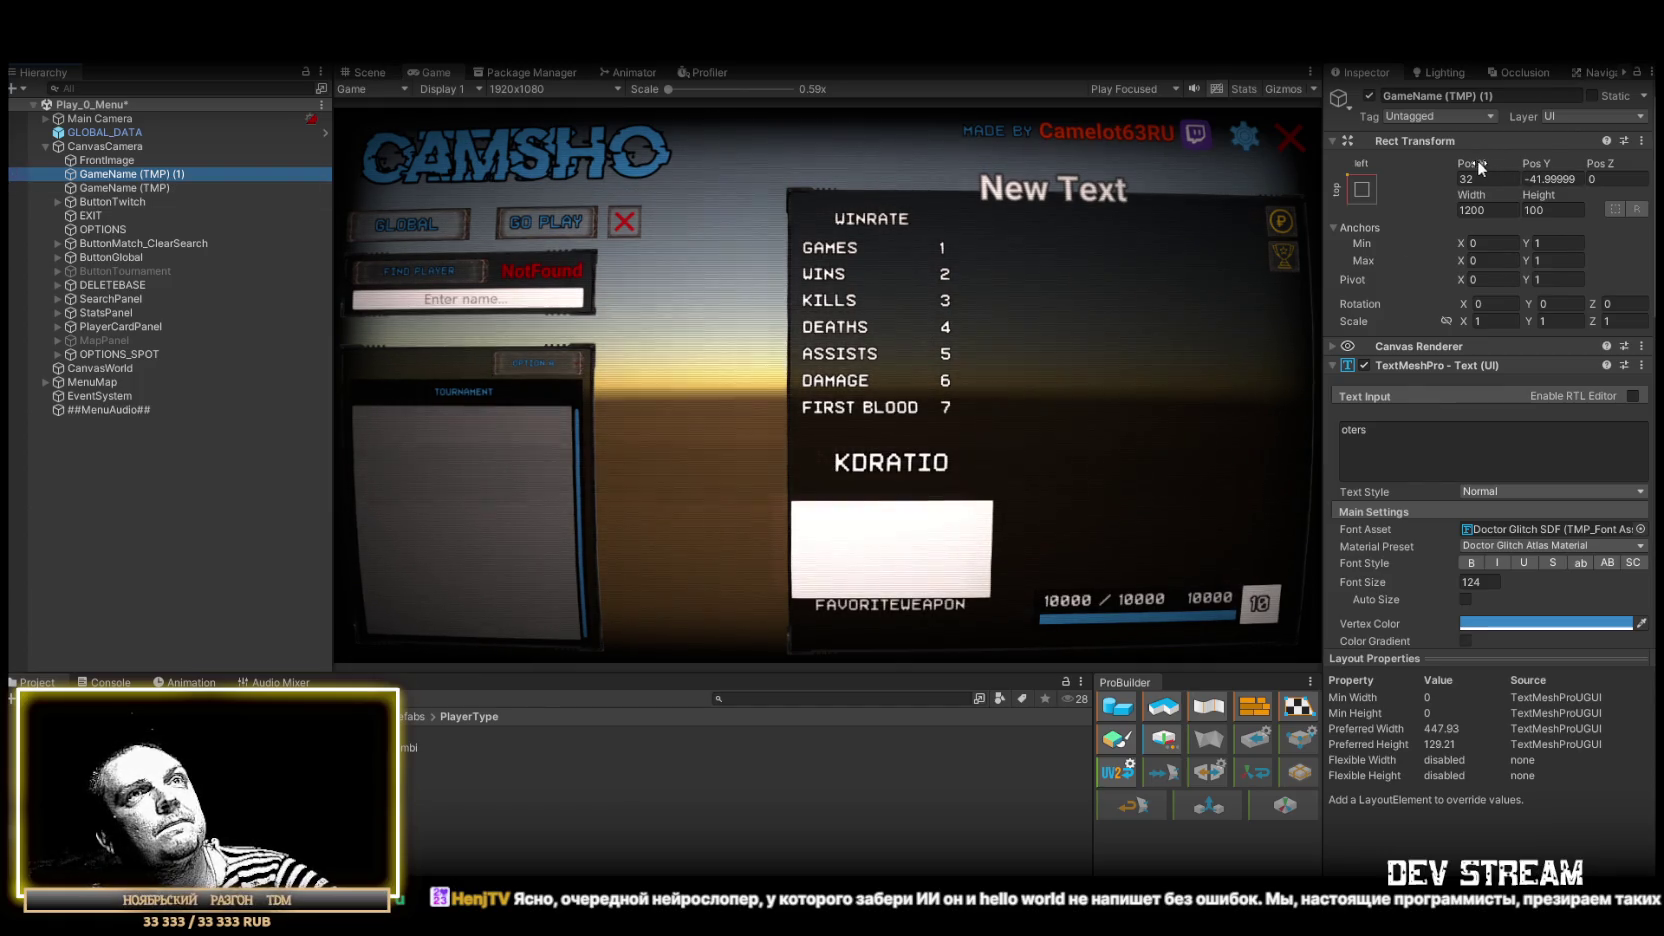
Step: Slide oters right beside CamSho and set both titles' Y position to -42
left_click_drag(1648, 172, 594, 192)
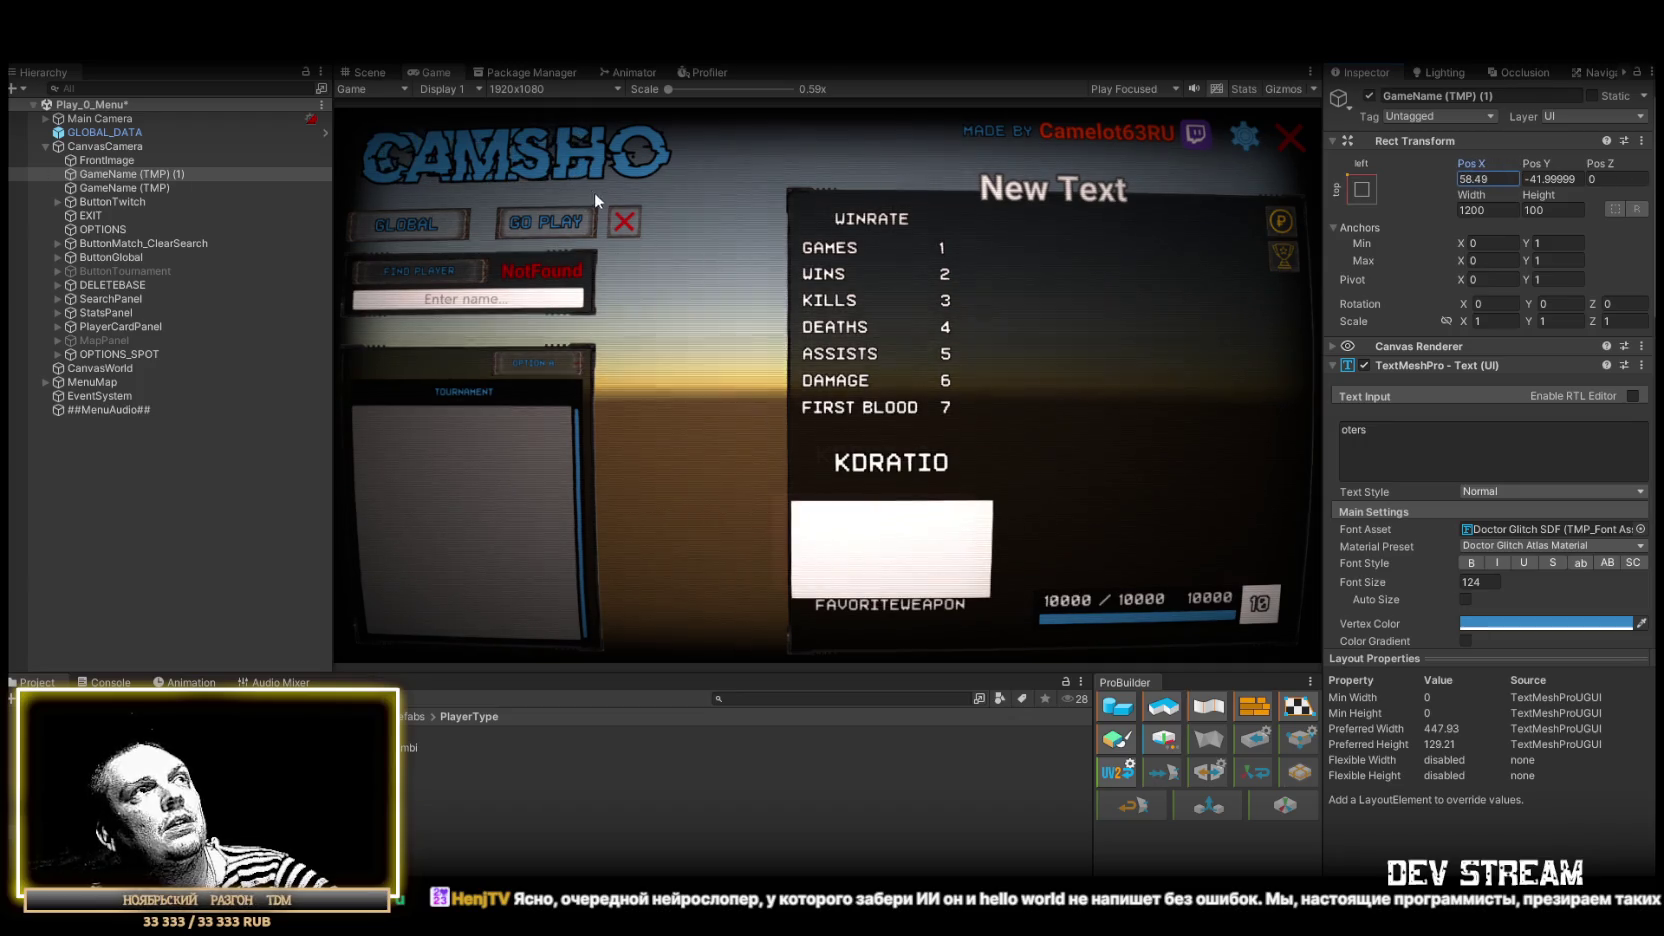
mouse_move(766, 549)
left_mouse_down()
mouse_move(861, 801)
mouse_move(719, 770)
left_mouse_up()
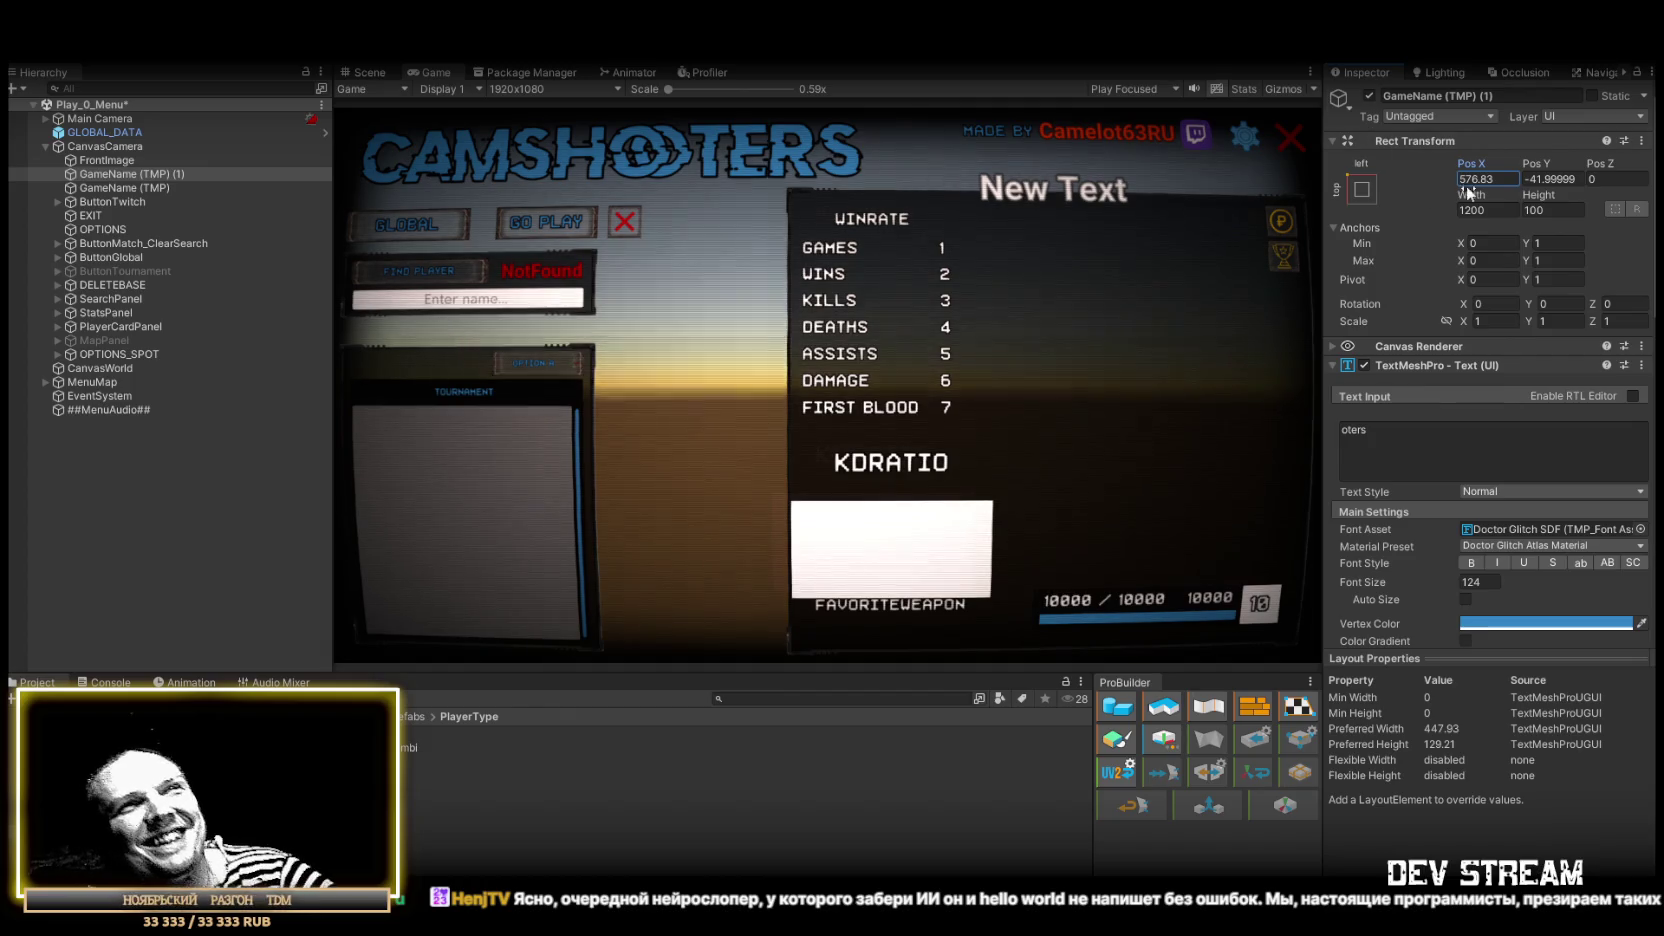
left_click(124, 188, "ctrl")
left_click(1553, 178)
type("-42")
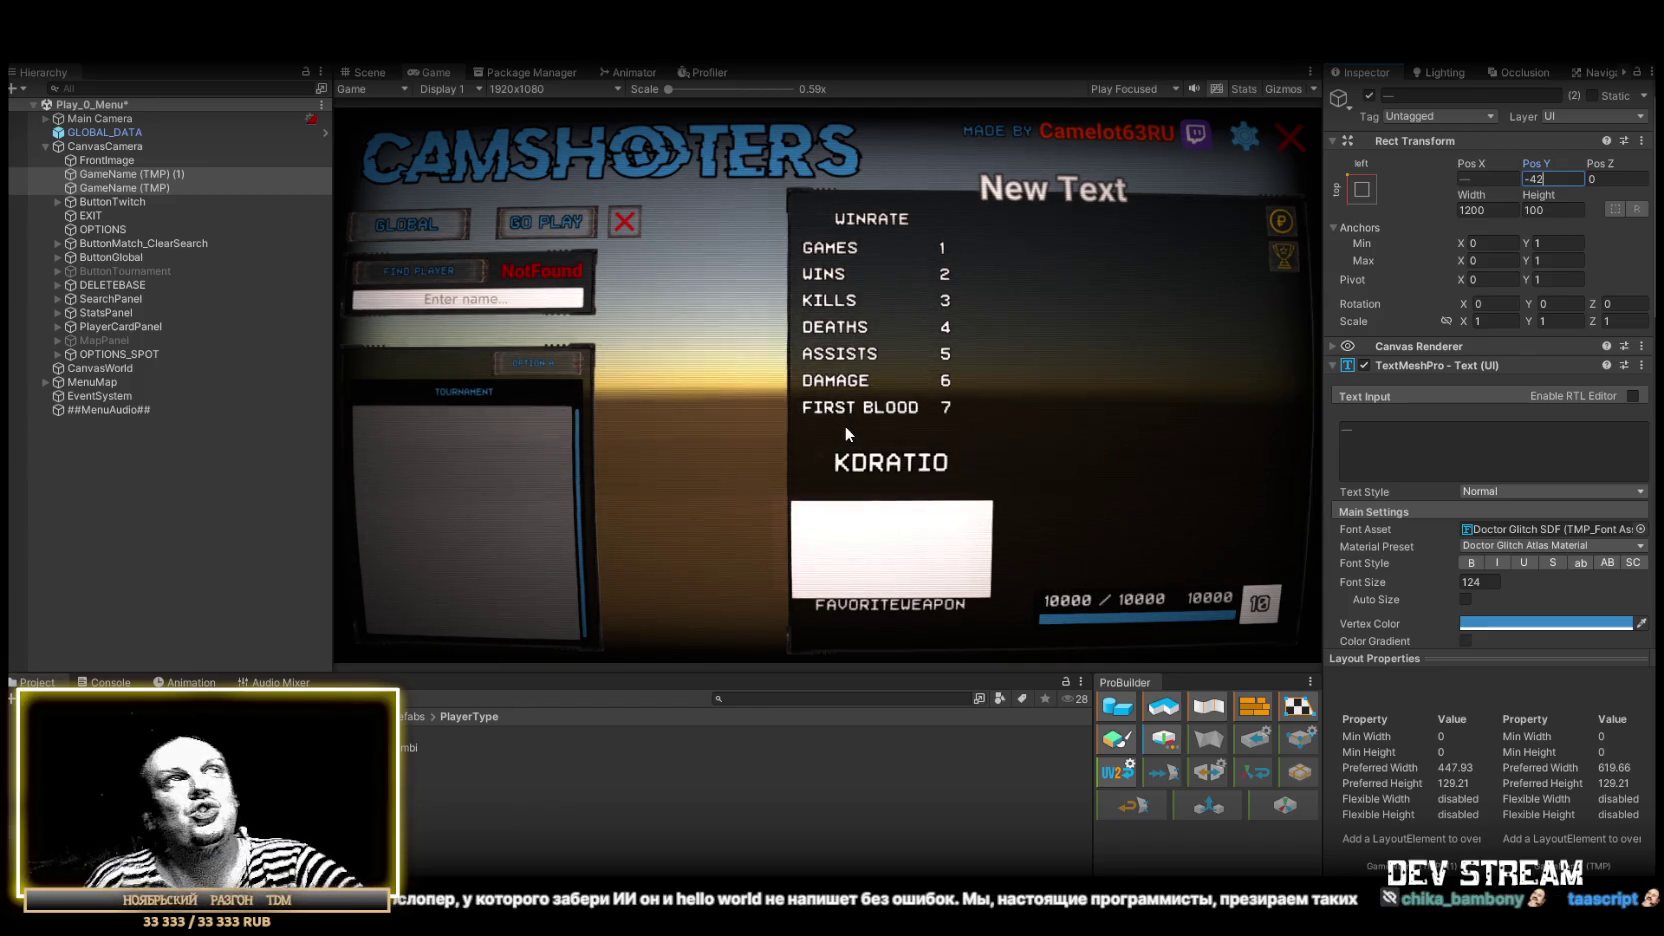
Step: Position GameName (TMP) (1) at Pos X 560, Pos Y -50
left_click(128, 188)
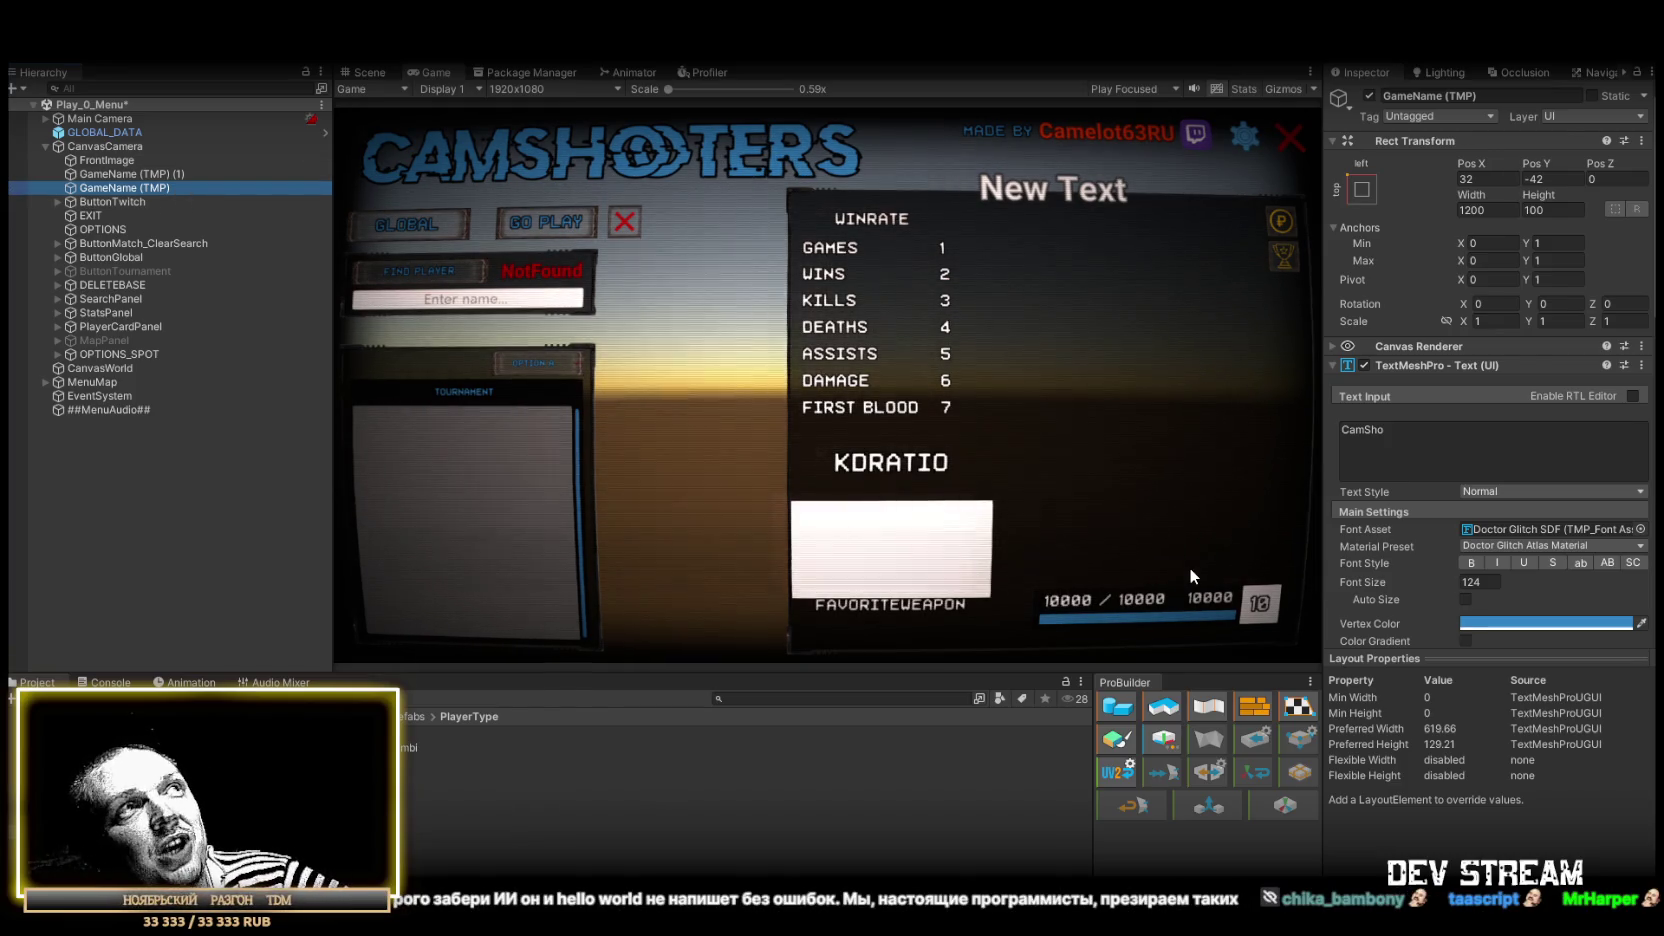
left_click(200, 174)
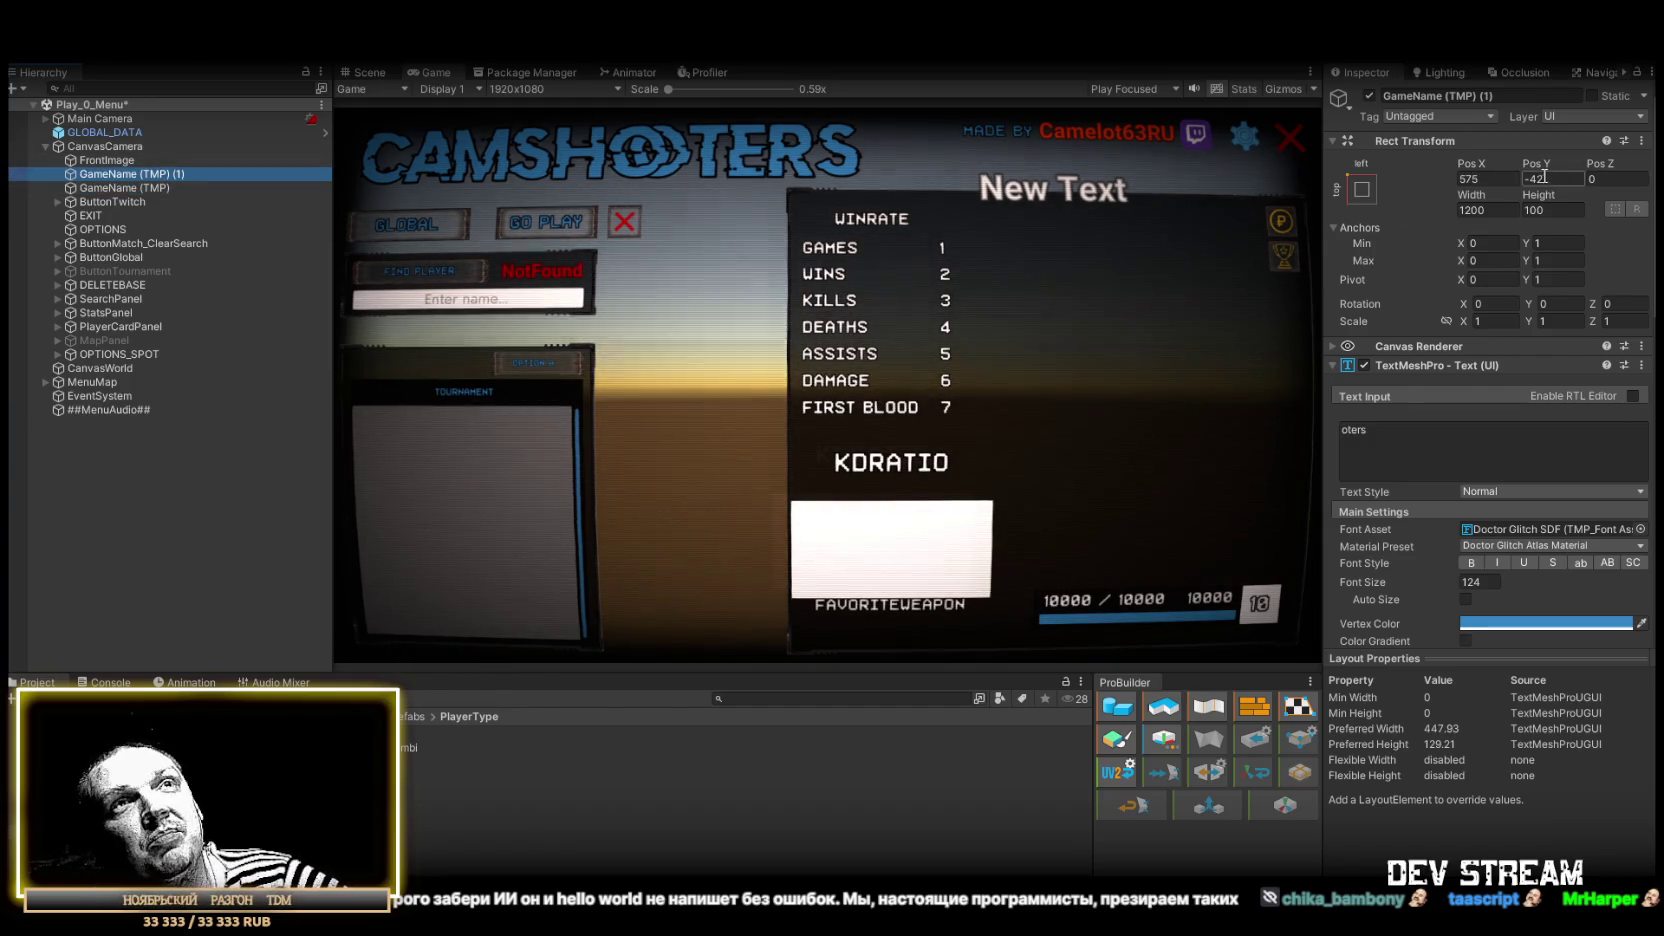
left_click_drag(1568, 176, 1558, 172)
type("-492")
key("BackSpace")
key("BackSpace")
key("BackSpace")
type("50")
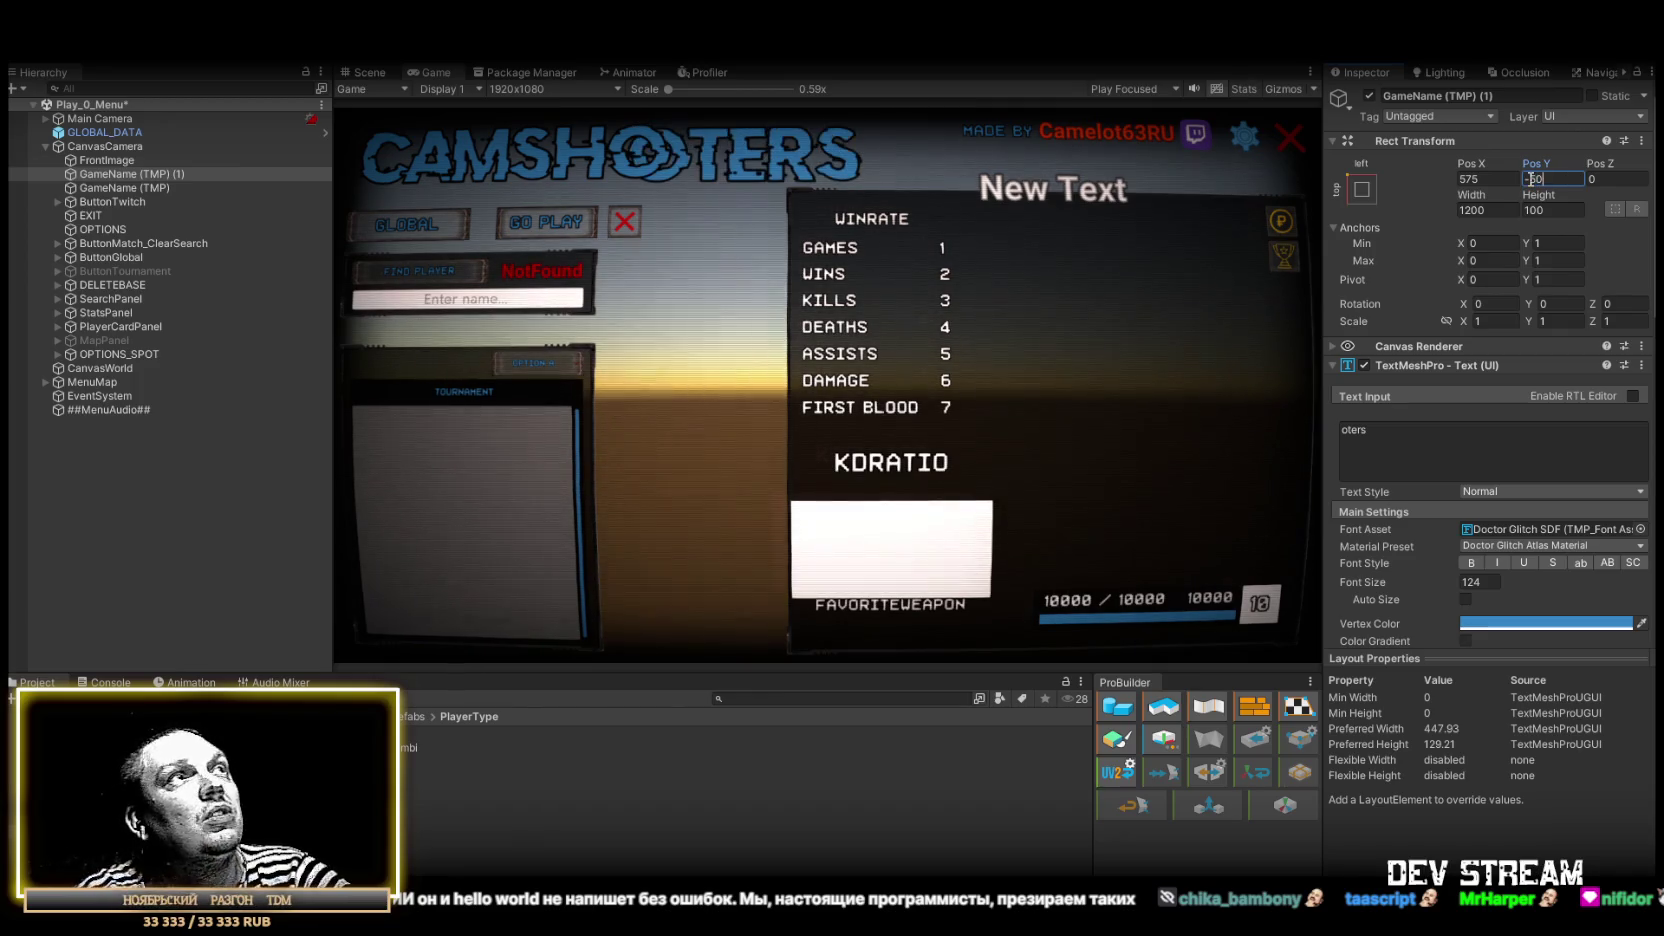
left_click_drag(1466, 156, 1398, 157)
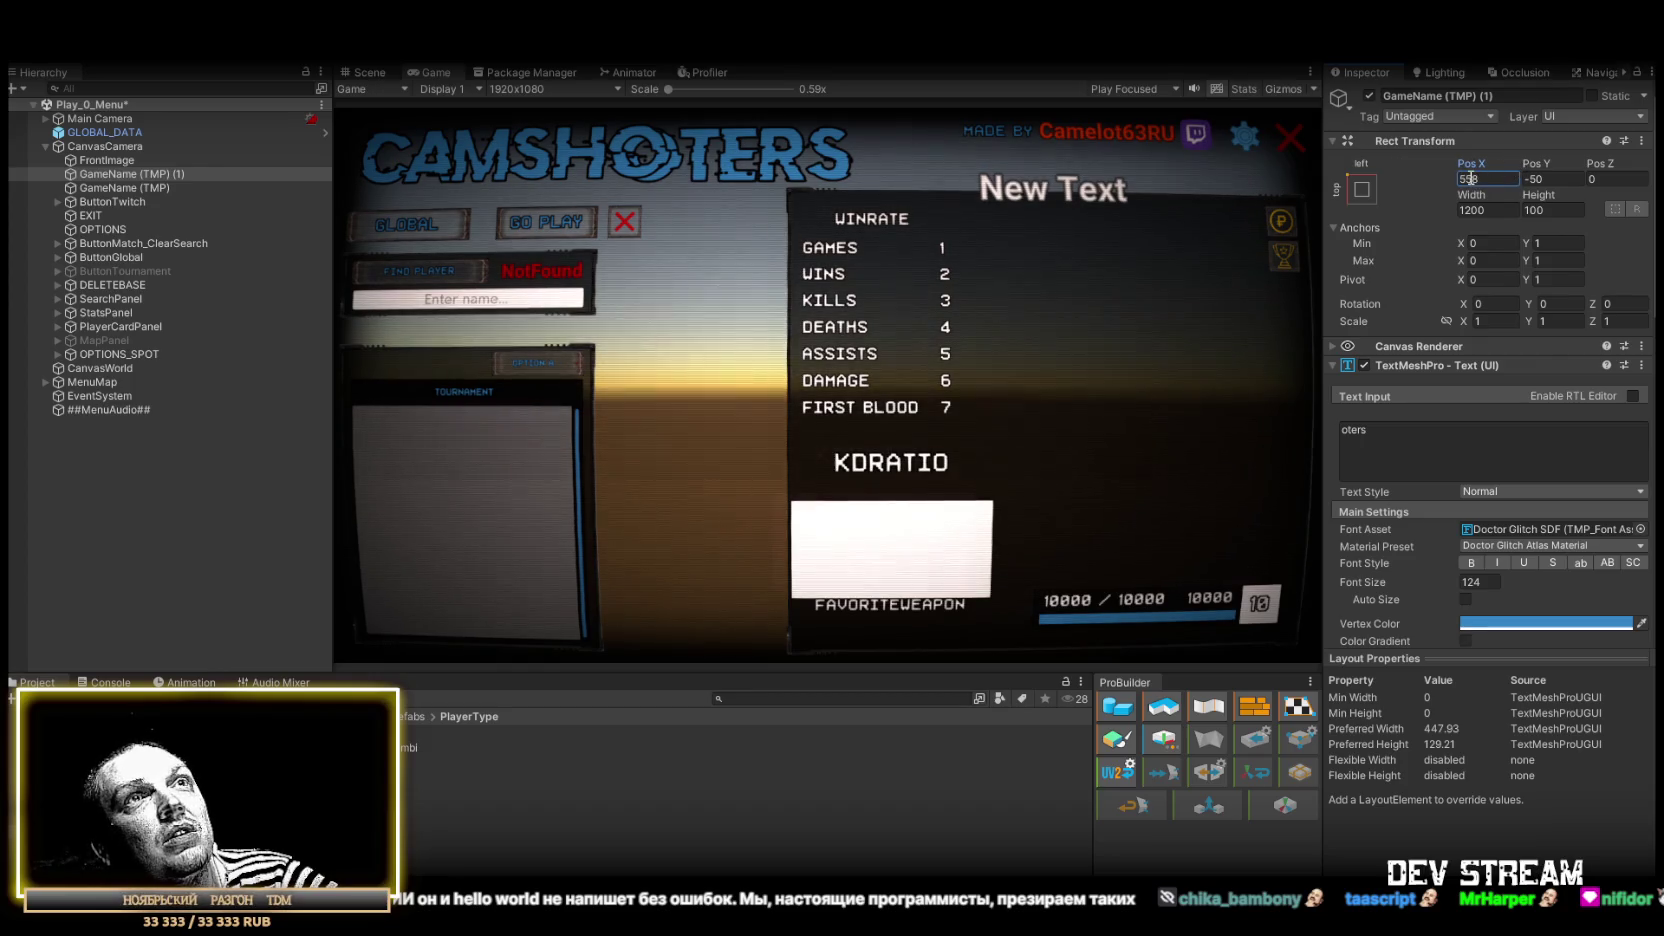
type("560")
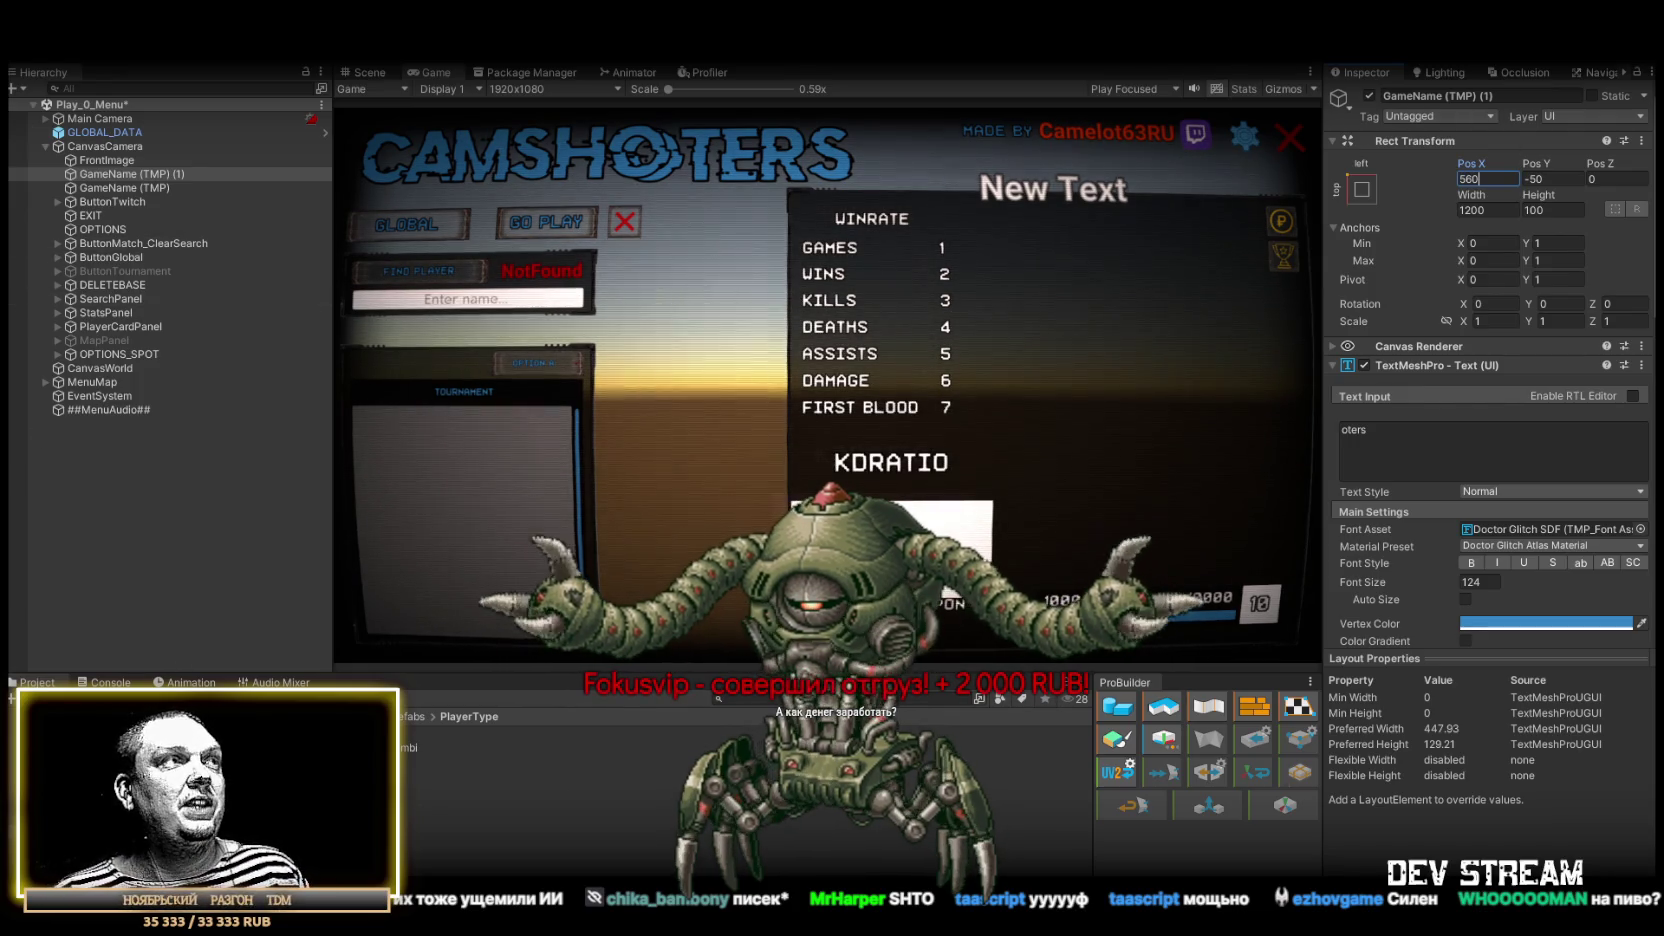
left_click(110, 682)
left_click(37, 682)
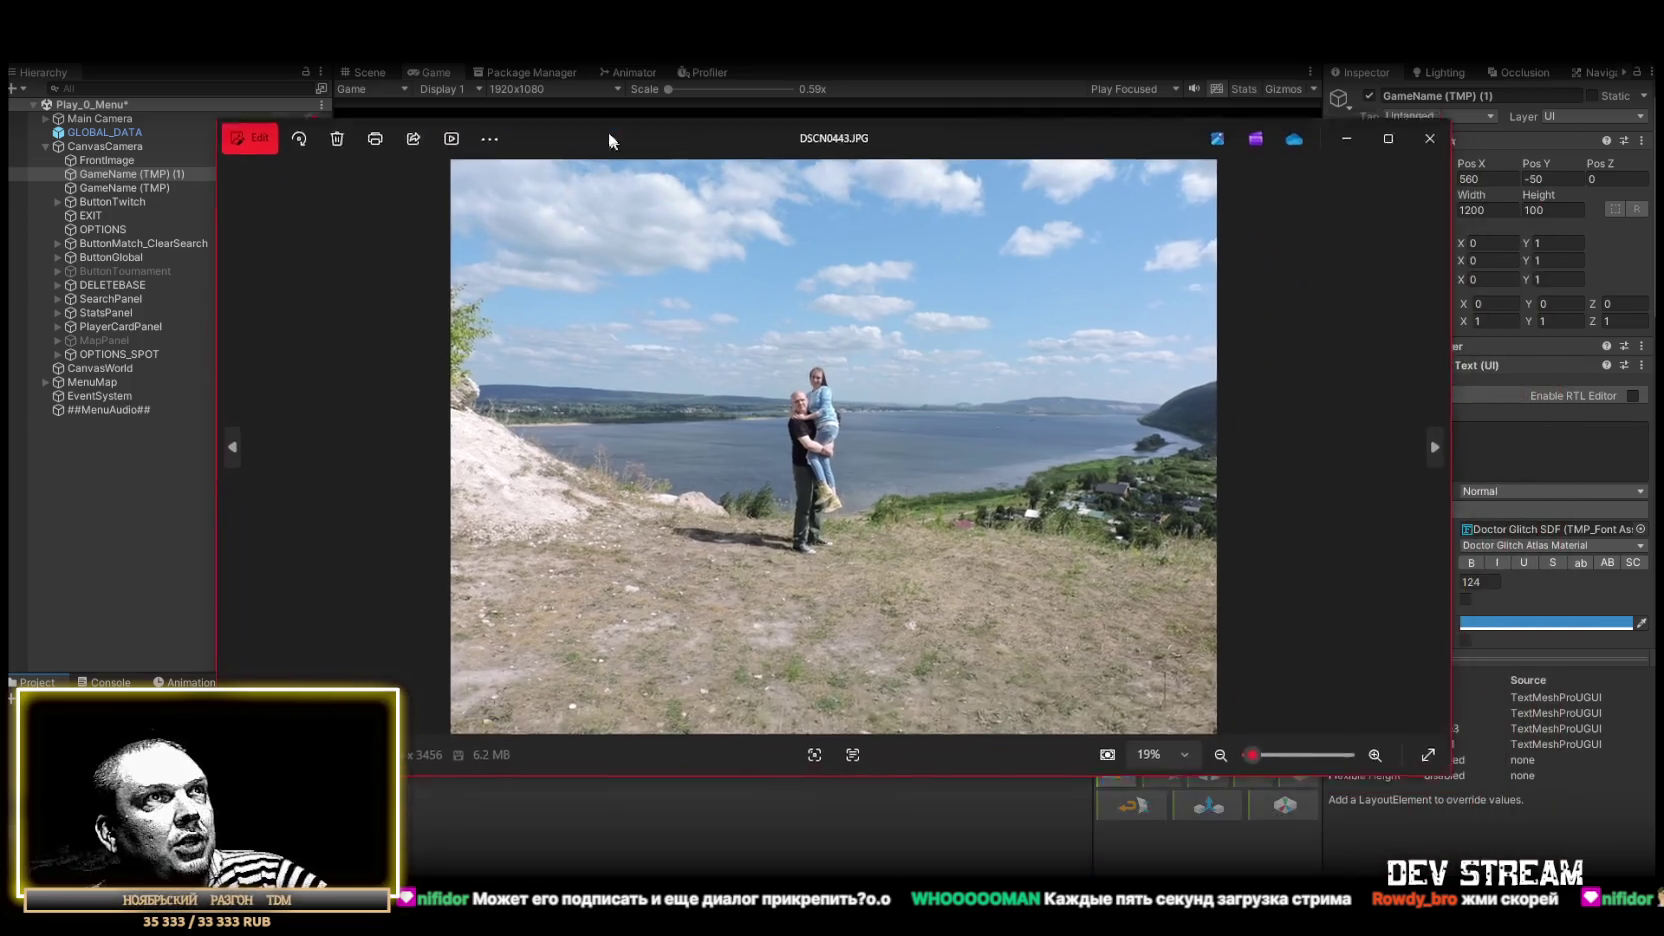
Step: Open the landscape photo, zoom in and out around it, then close the Photos viewer
left_click(1380, 128)
scroll(765, 416, "up", 5)
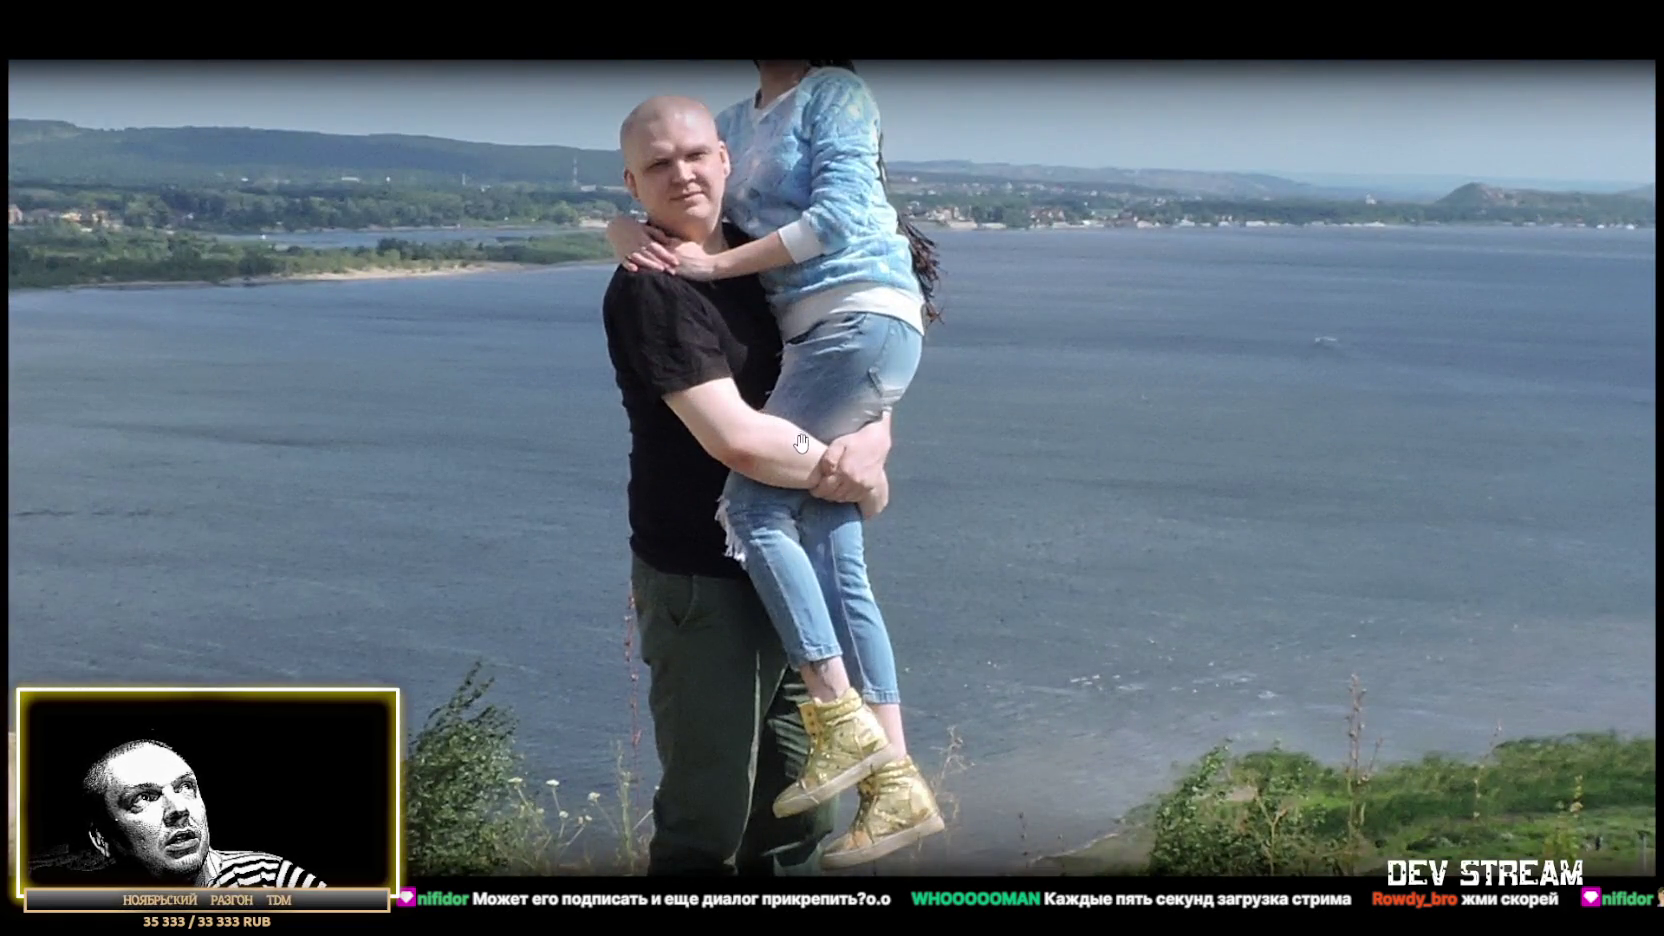
scroll(800, 441, "down", 3)
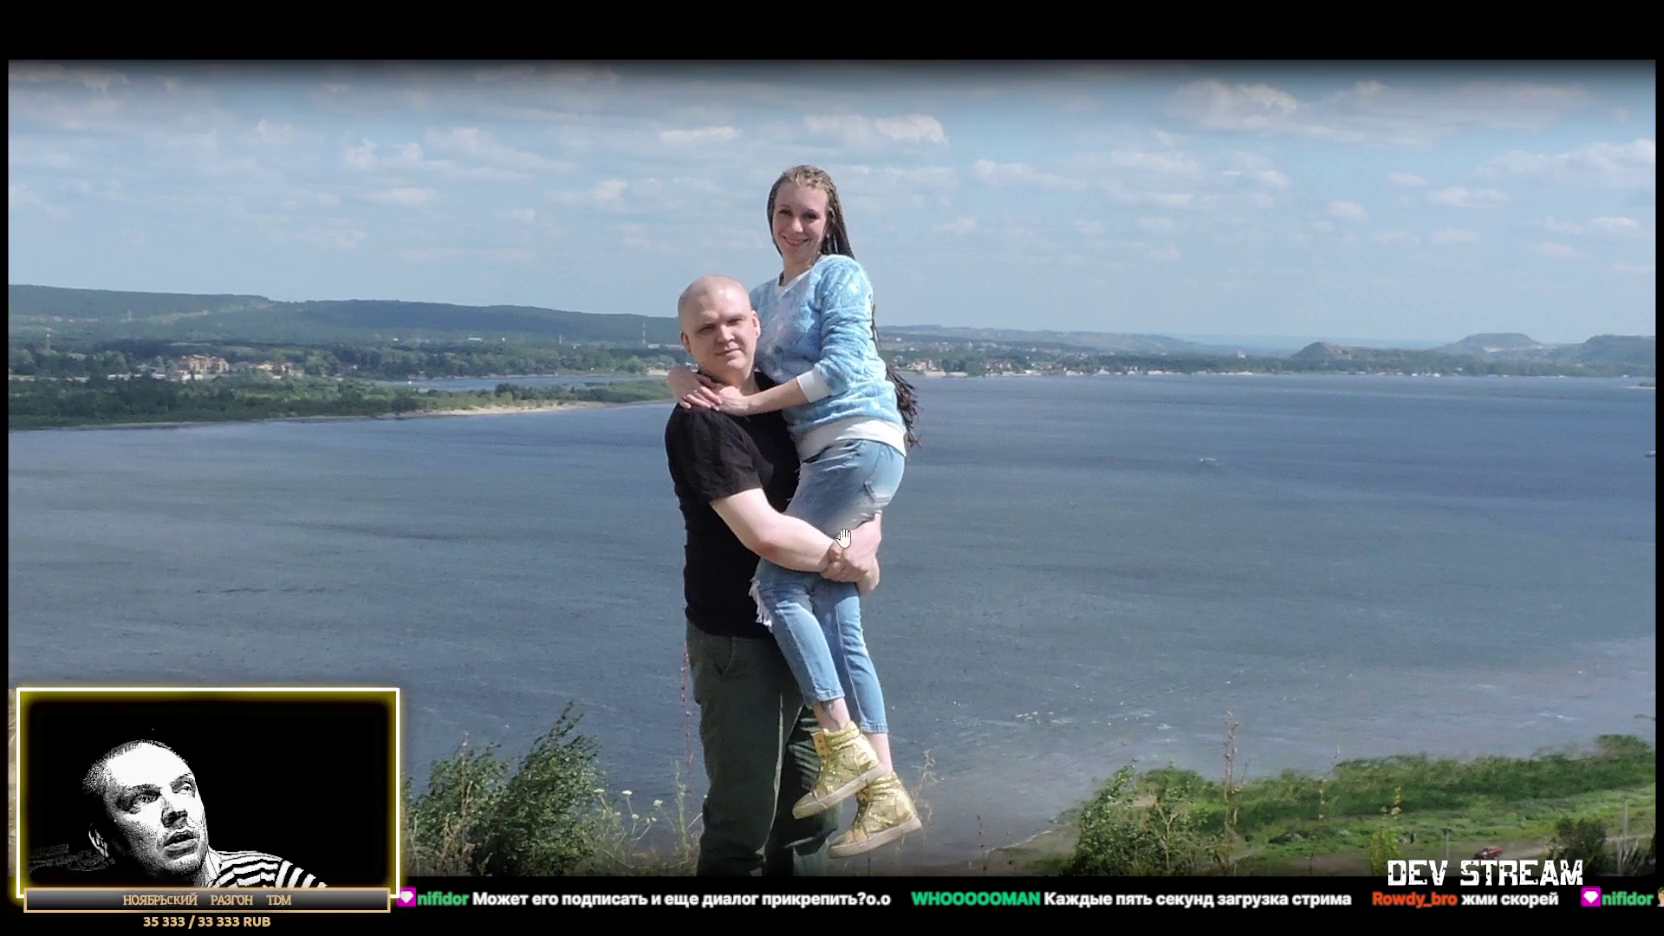
scroll(838, 571, "down", 4)
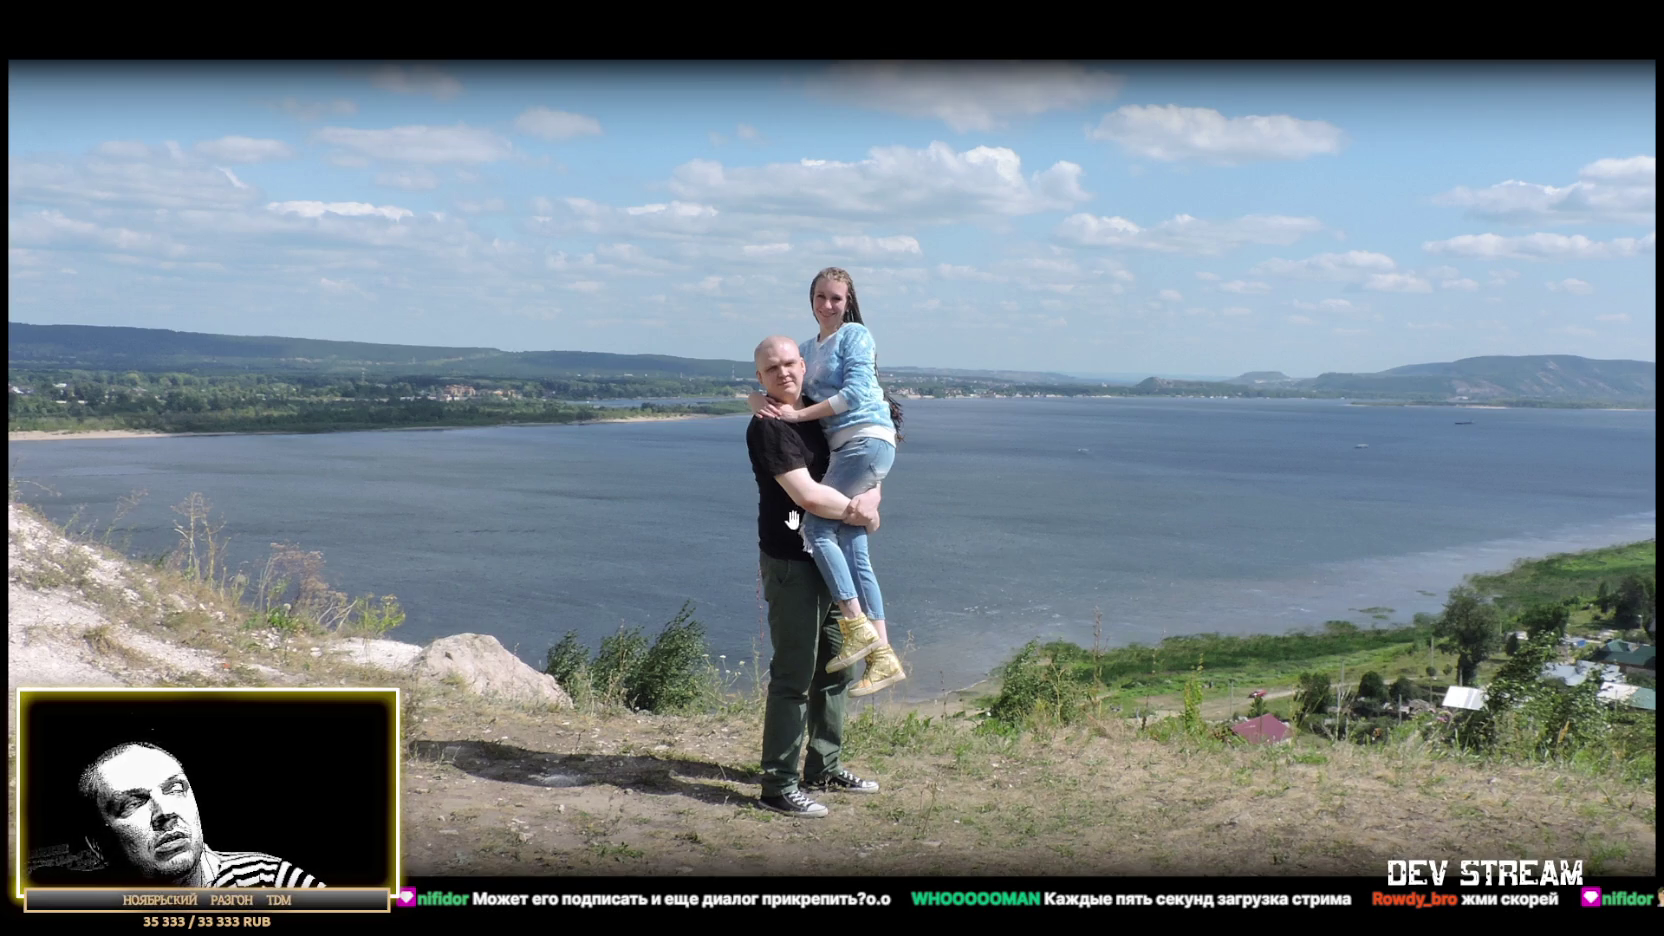
scroll(938, 592, "down", 2)
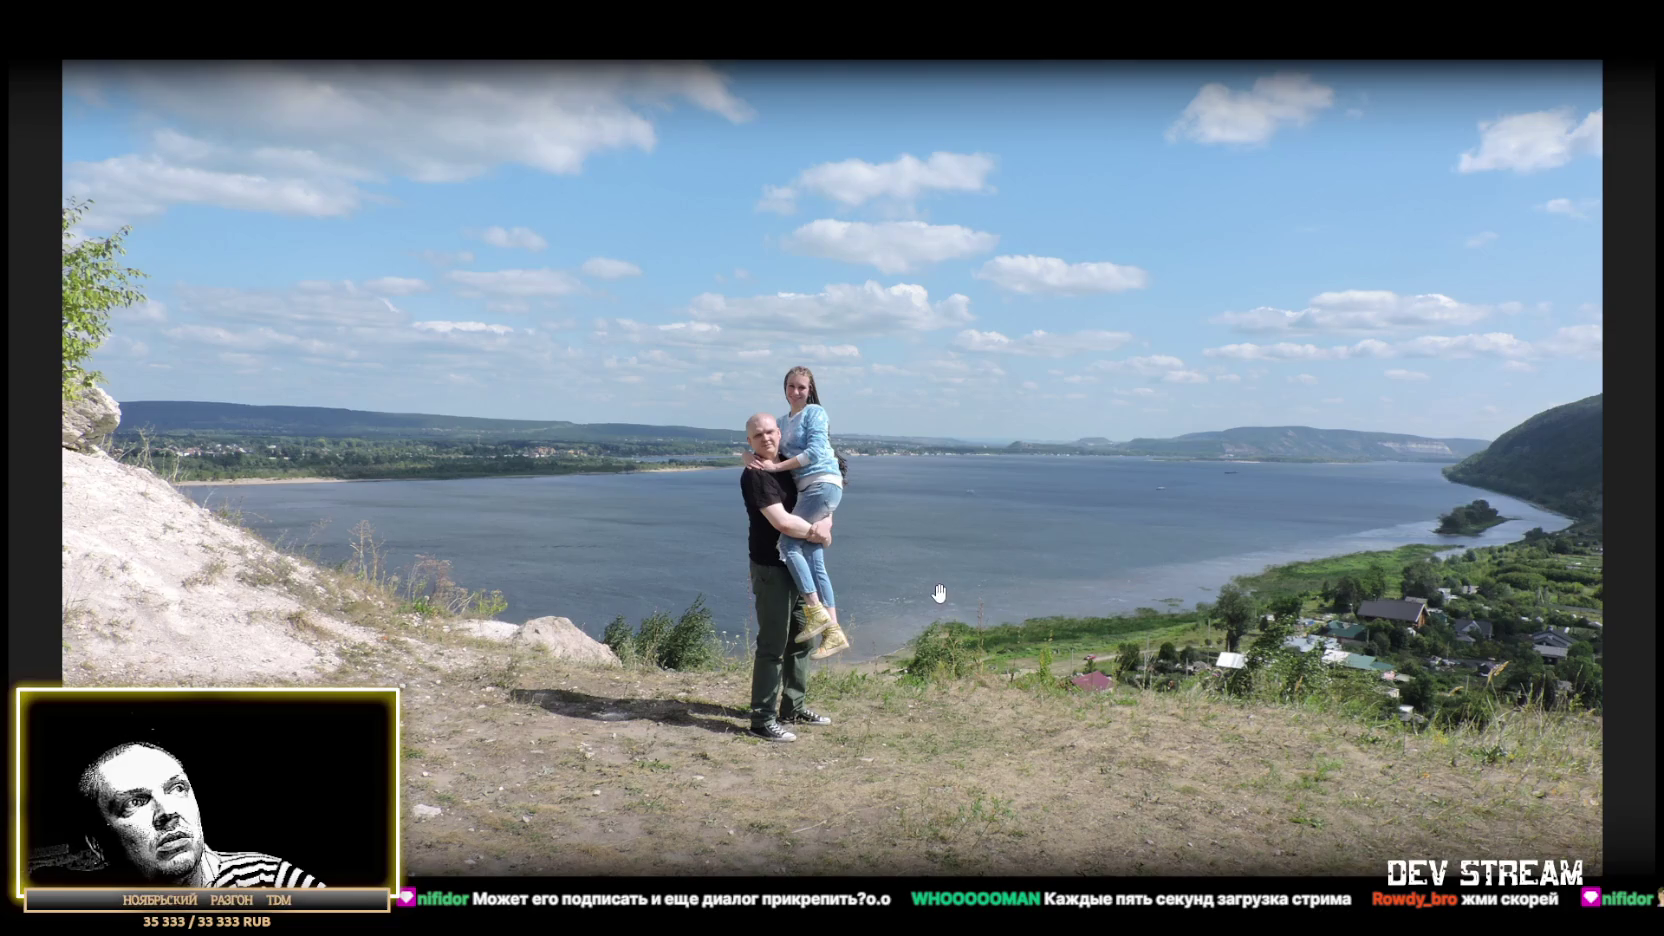
scroll(925, 578, "down", 2)
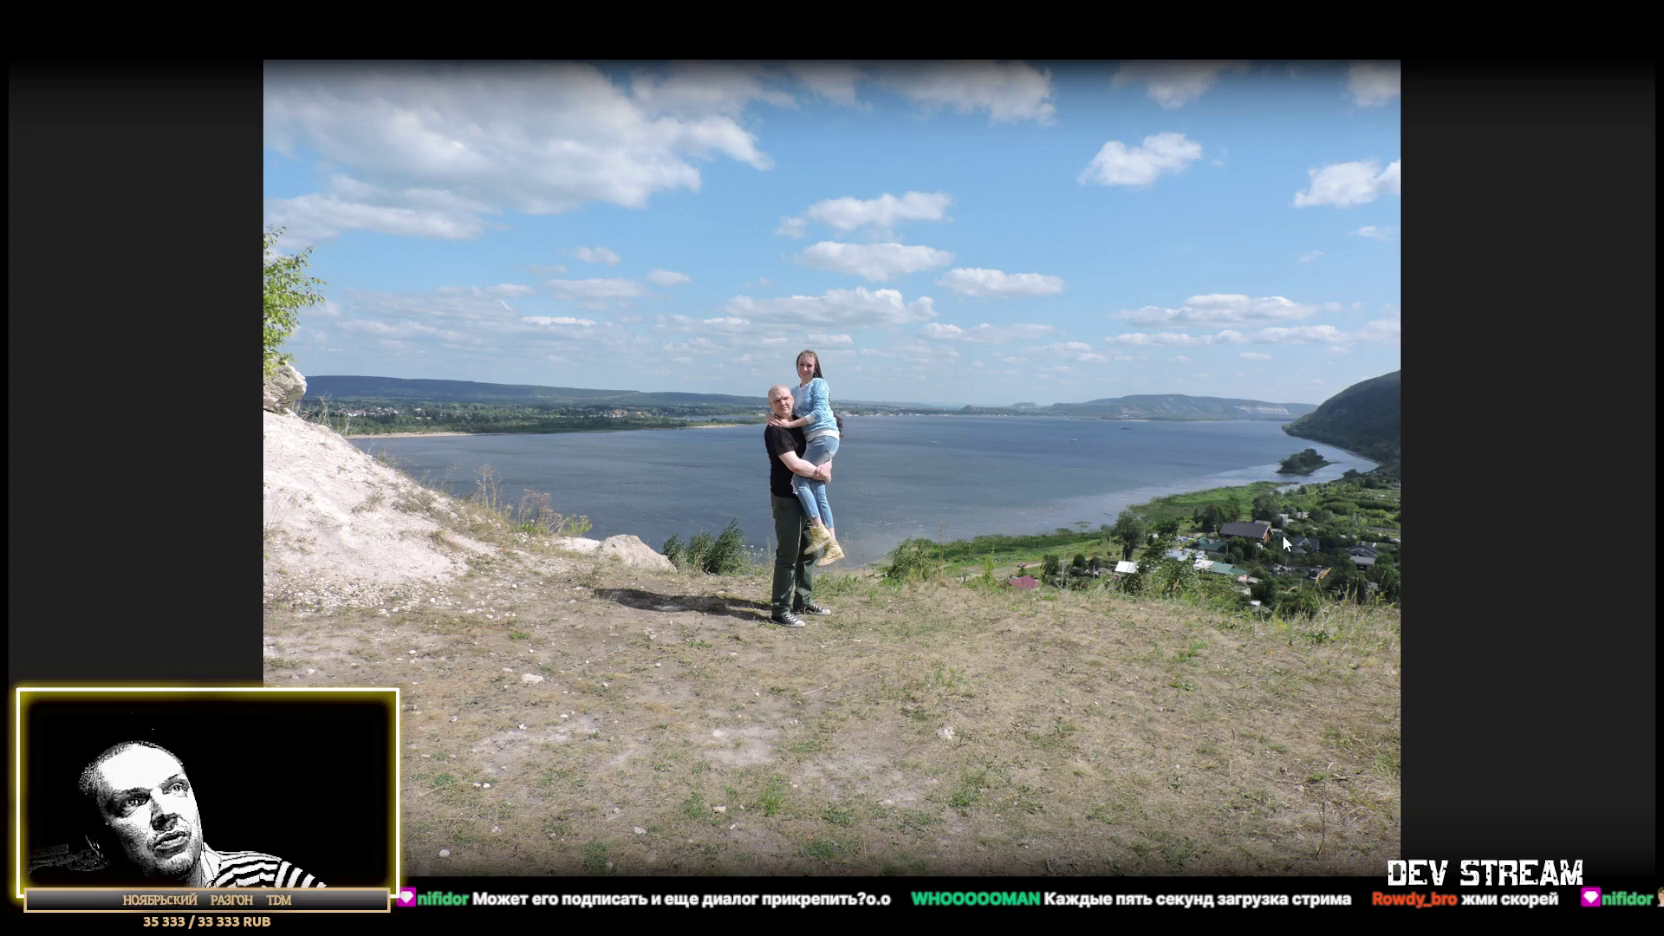
scroll(1273, 530, "up", 5)
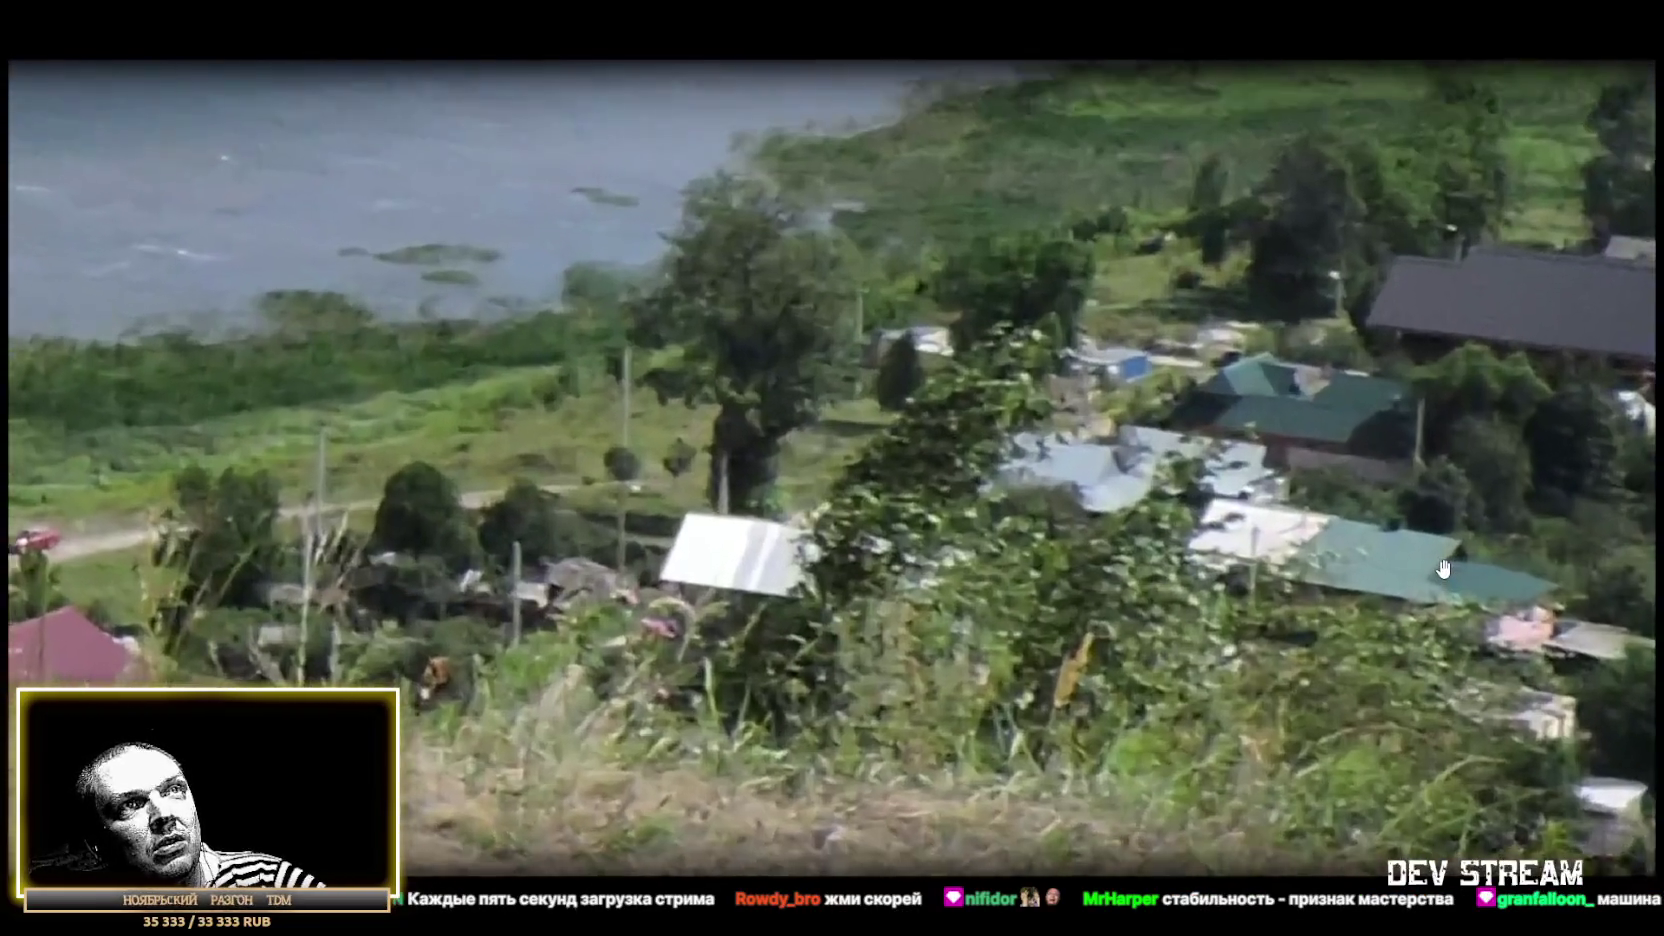
scroll(1437, 567, "down", 3)
scroll(750, 628, "down", 4)
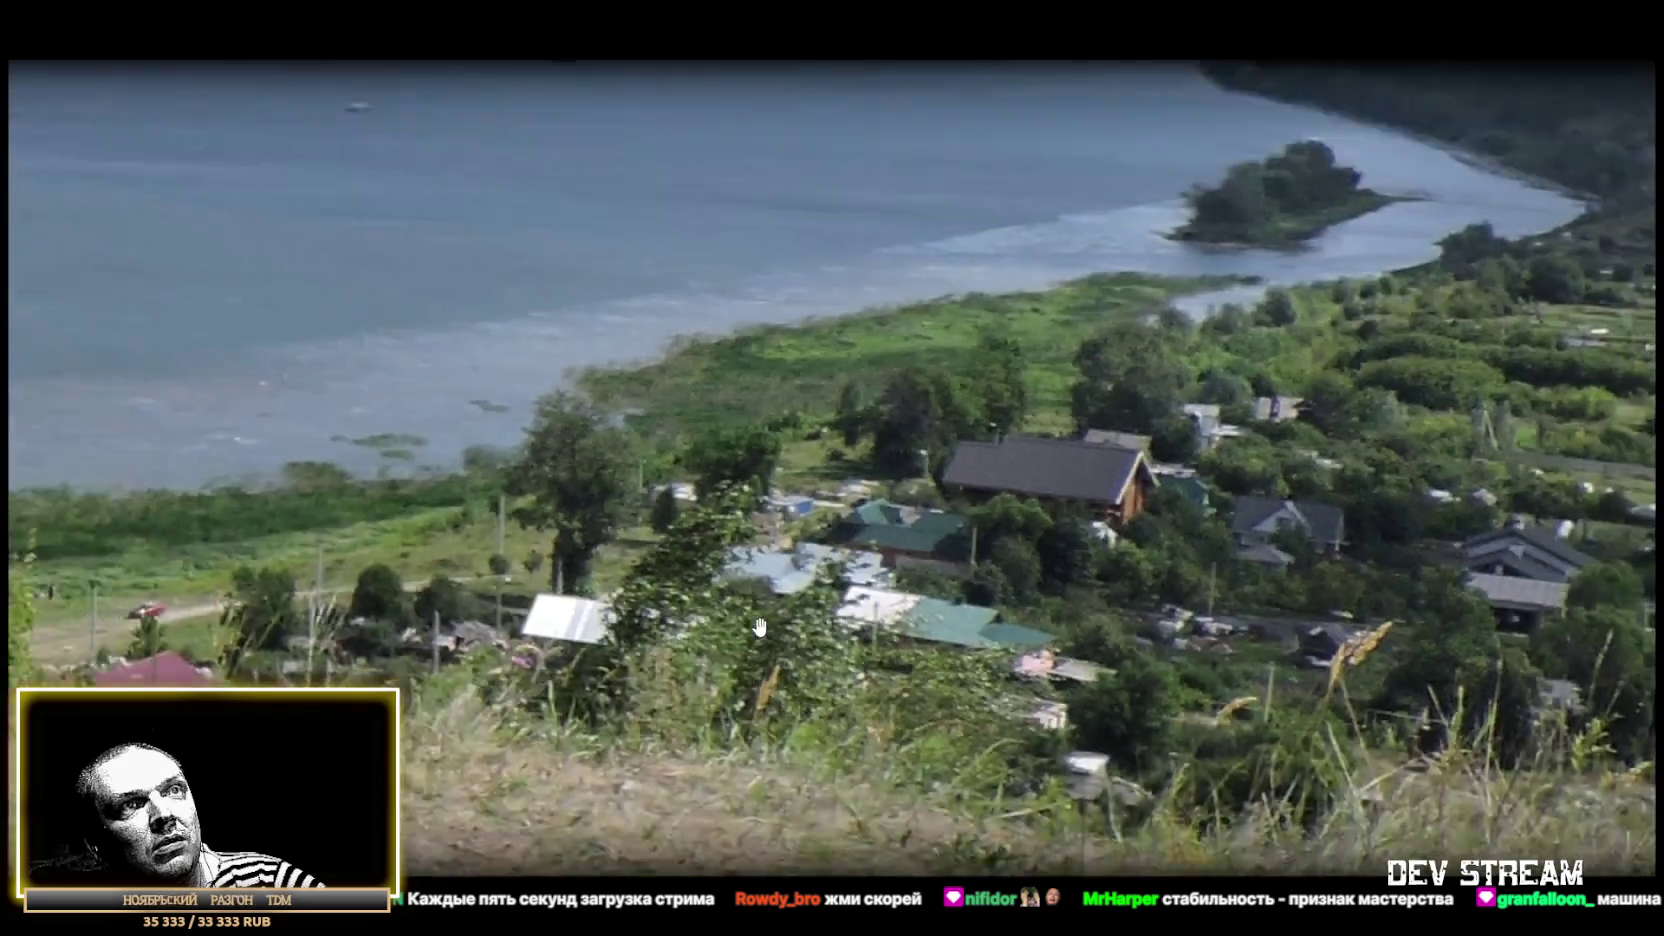
scroll(752, 620, "down", 2)
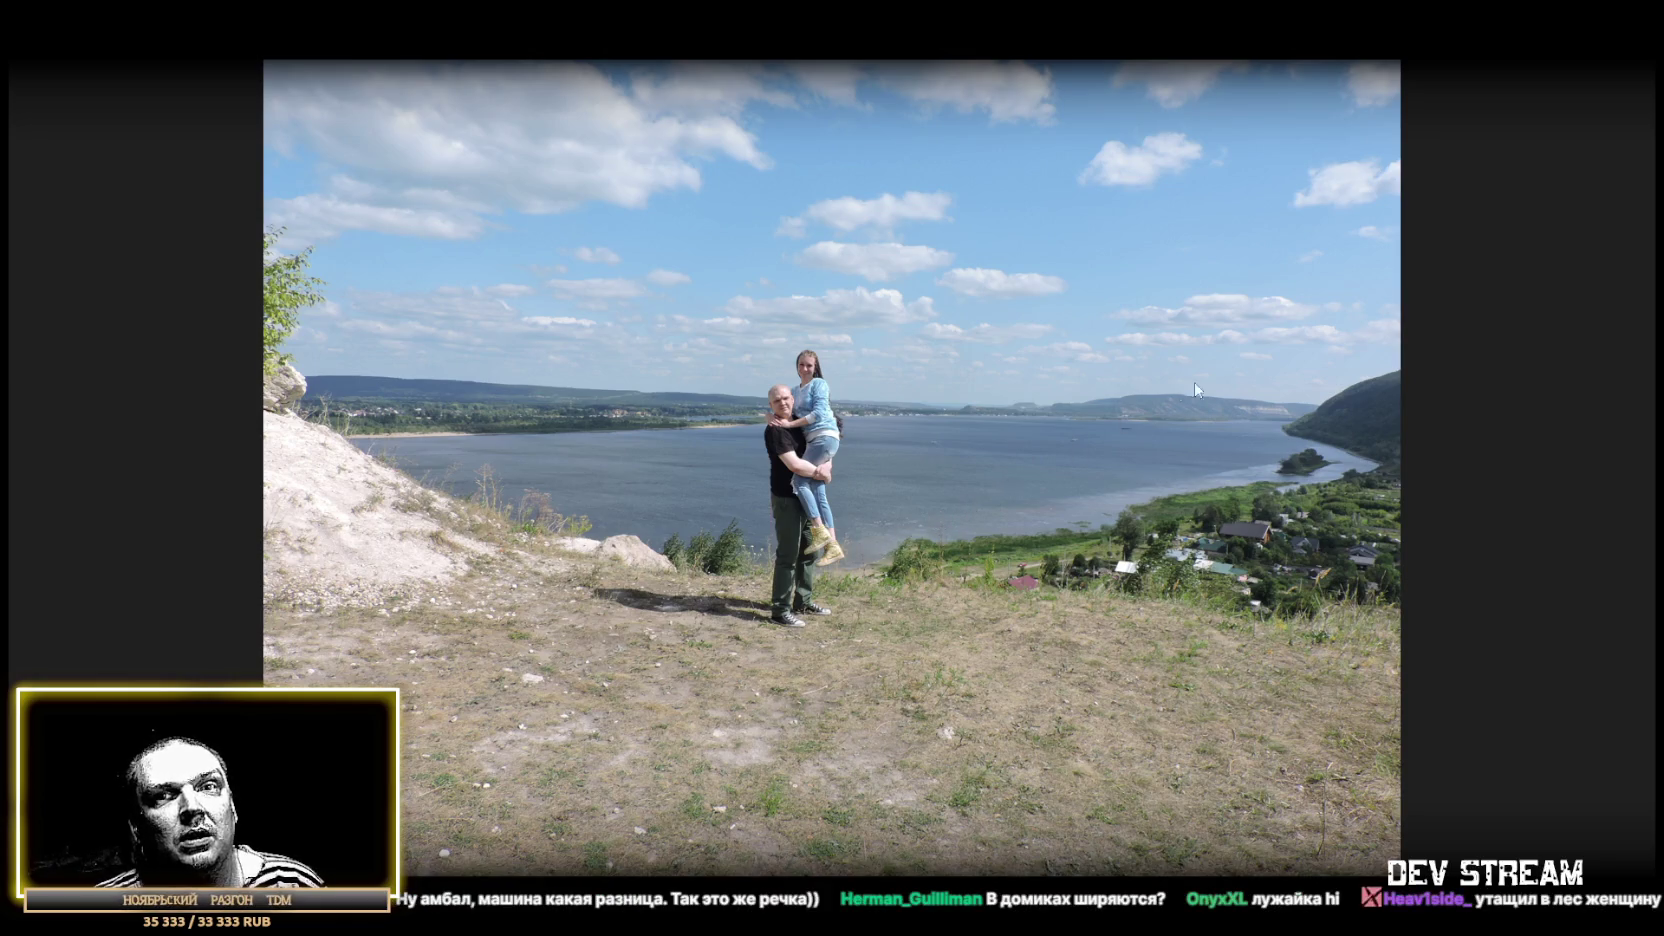
key("Escape")
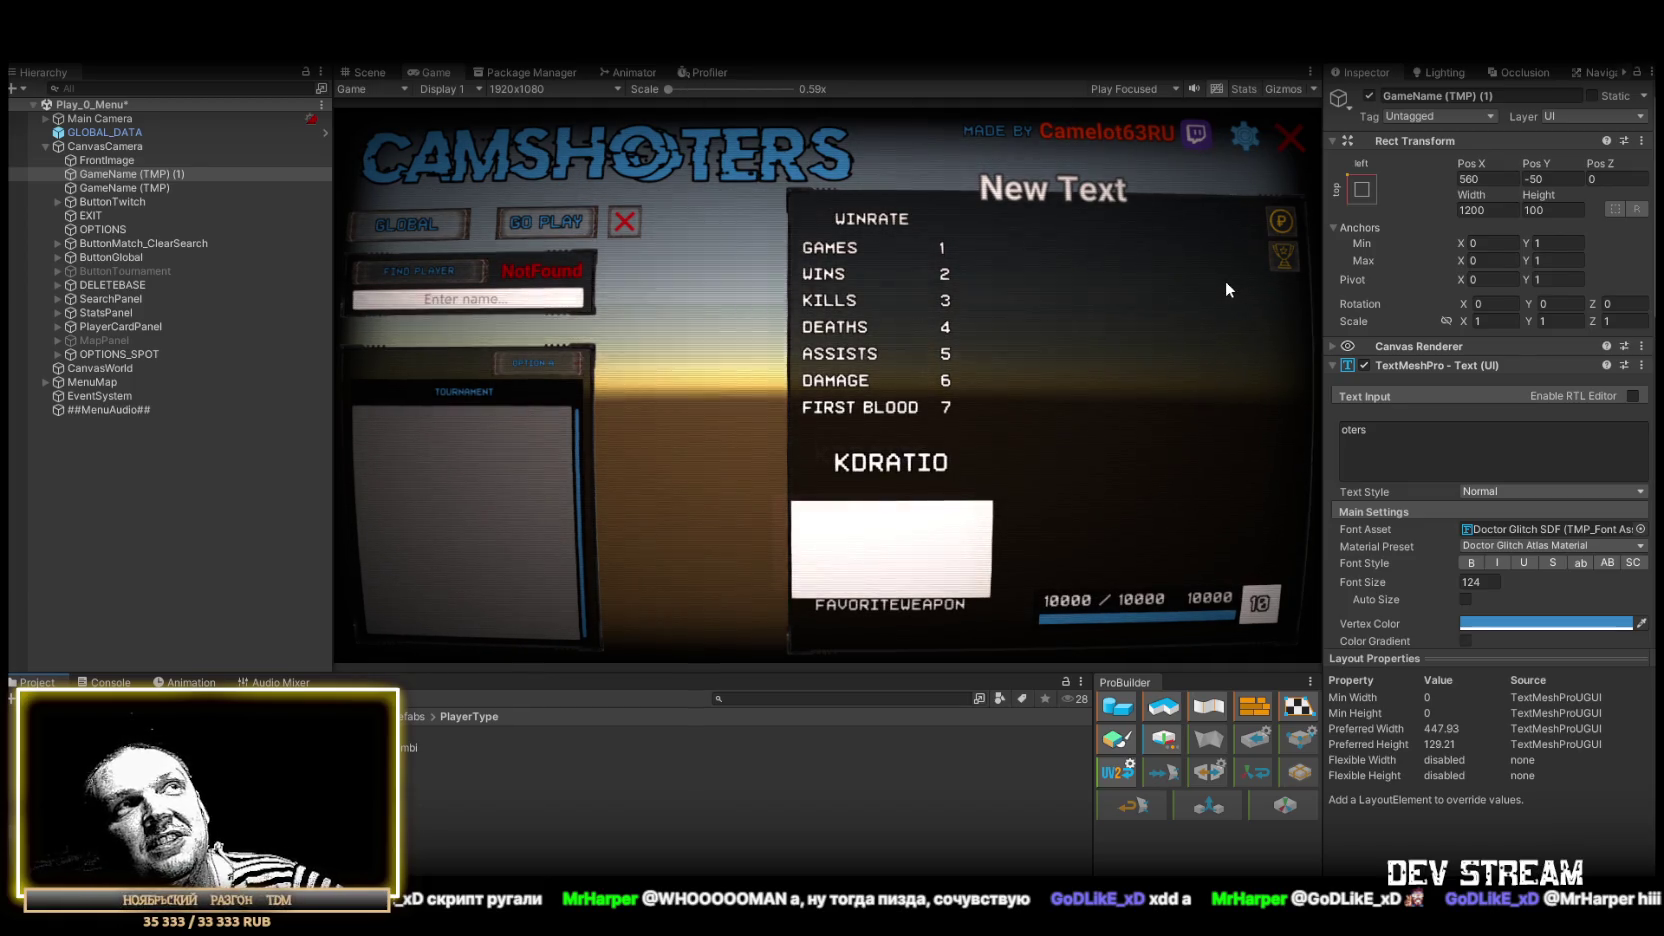
Step: Save the Play_0_Menu scene with the split CAMSHOTERS title using Ctrl+S
key("ctrl+s")
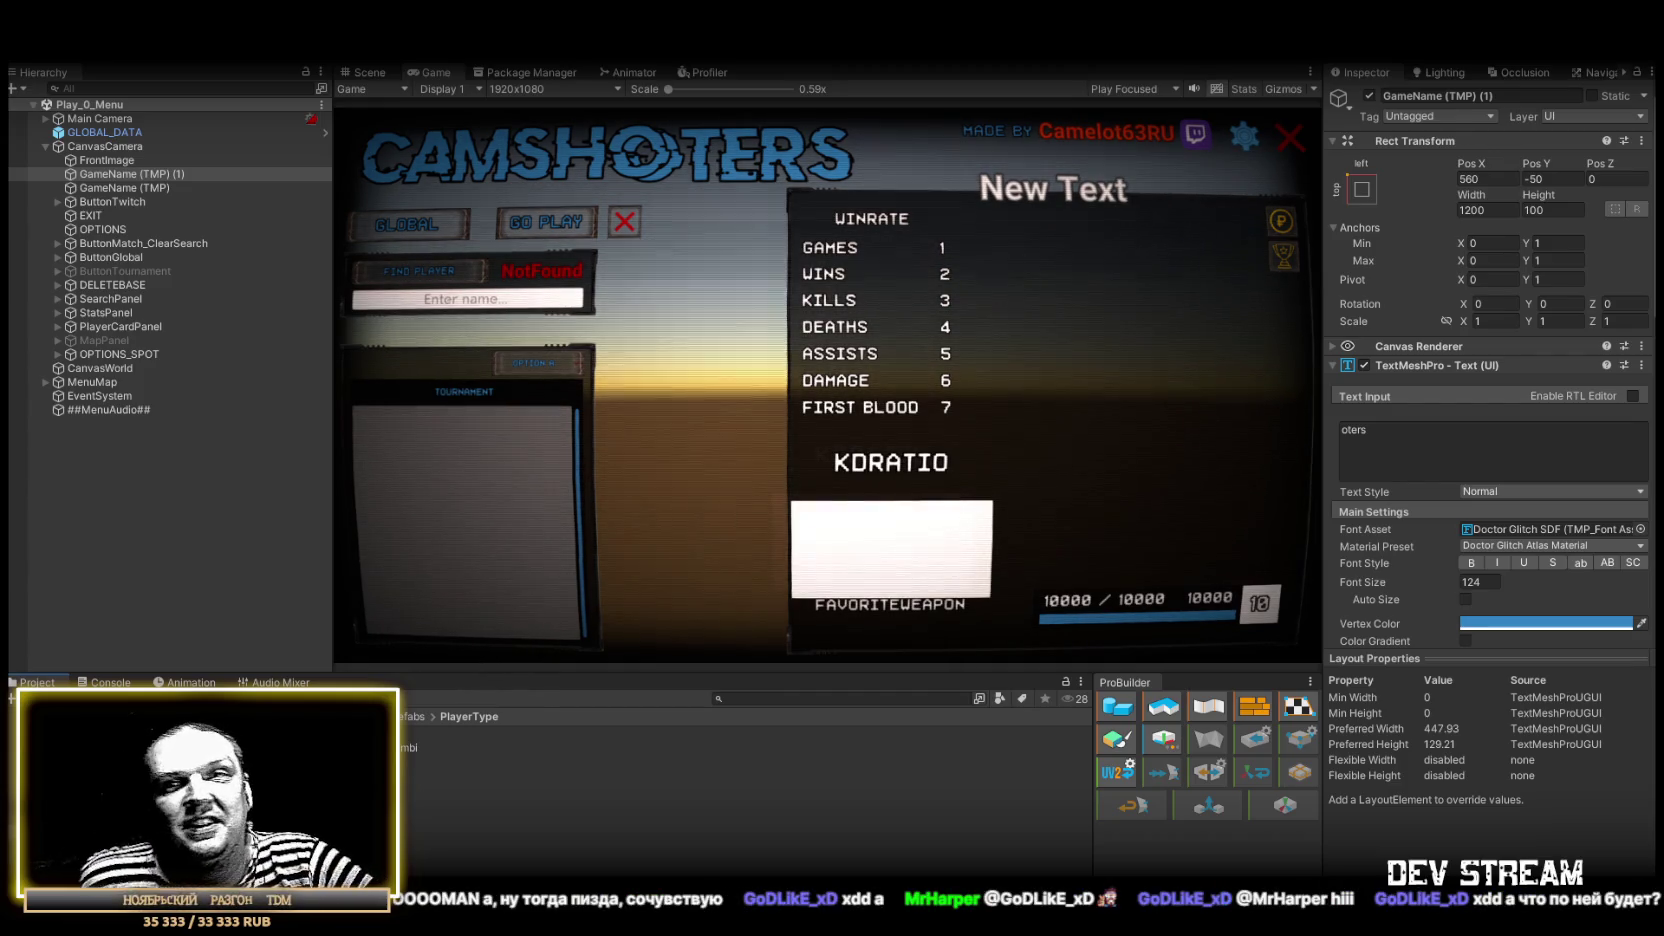
Step: Maximize the Game view so it fills the whole editor
double_click(432, 71)
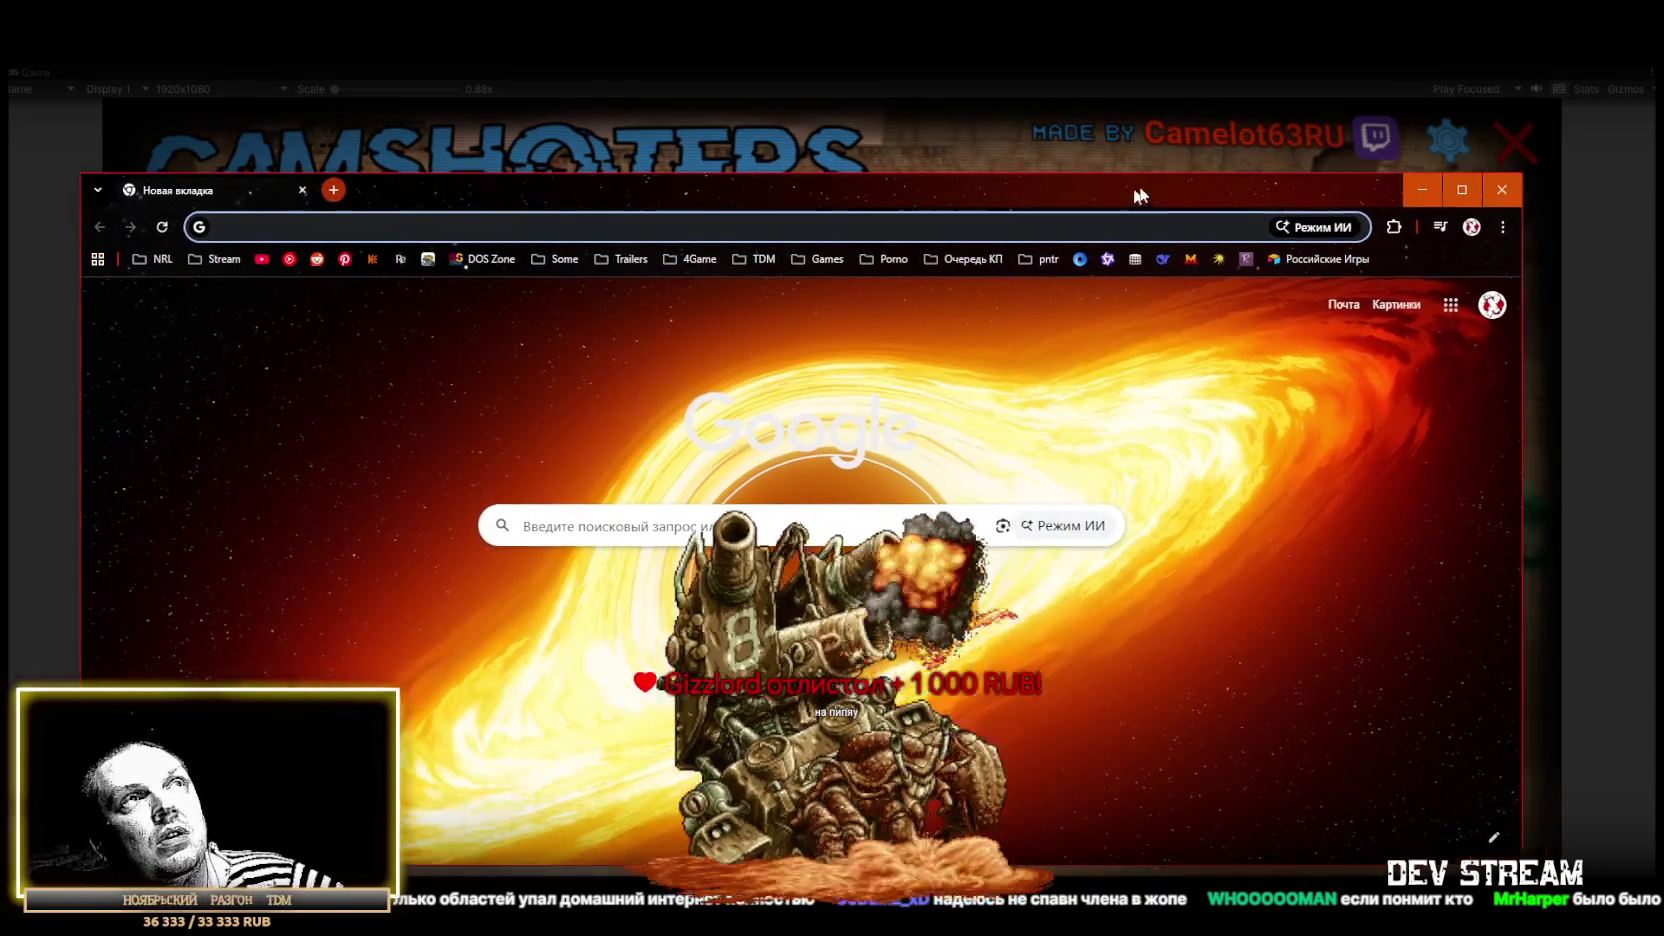
Step: Open the streamer's Twitch channel from the in-game Twitch button, then close Chrome
left_click(1346, 135)
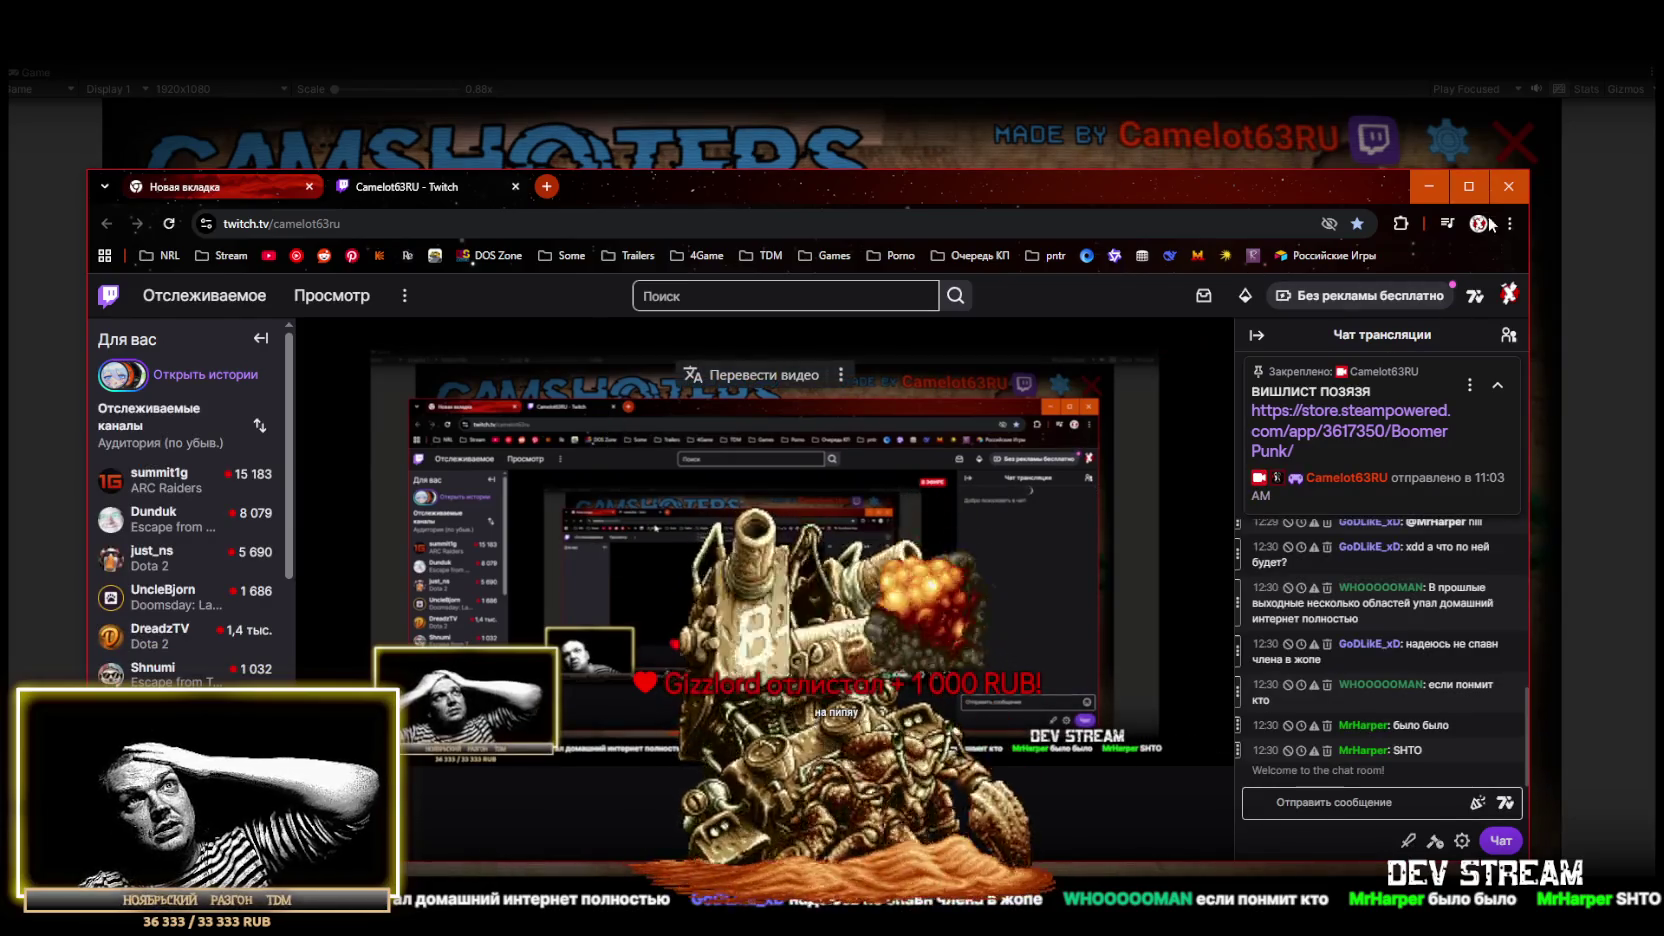
left_click(1514, 190)
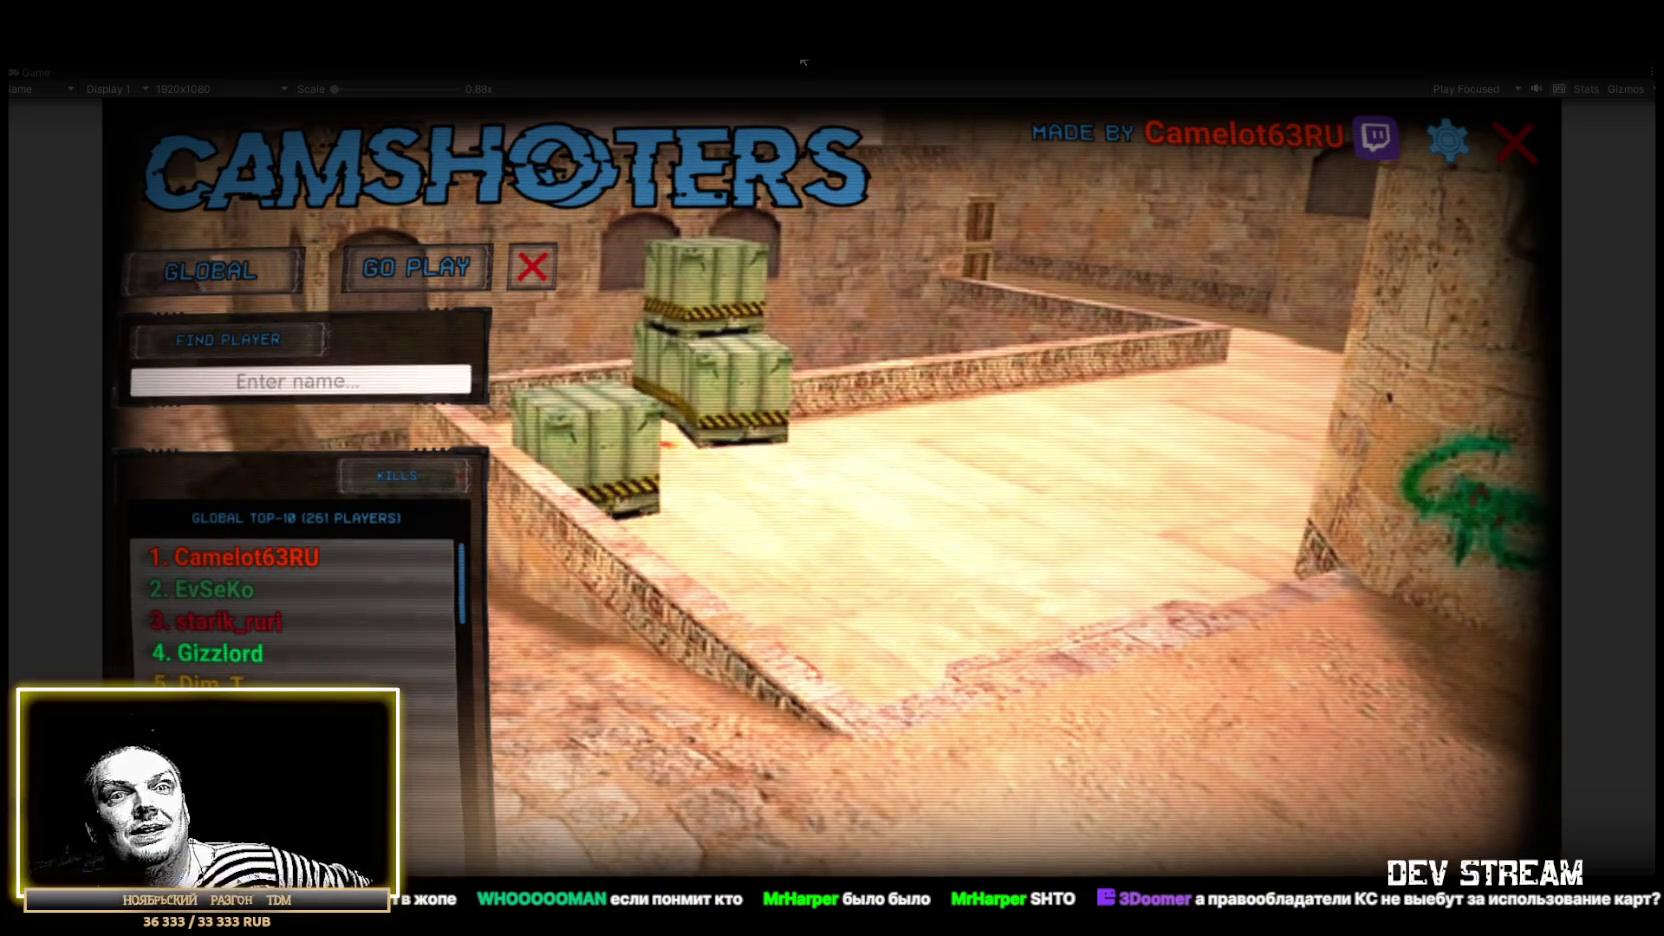
Step: Stop play mode and restore the normal editor layout around the Game view
left_click(805, 62)
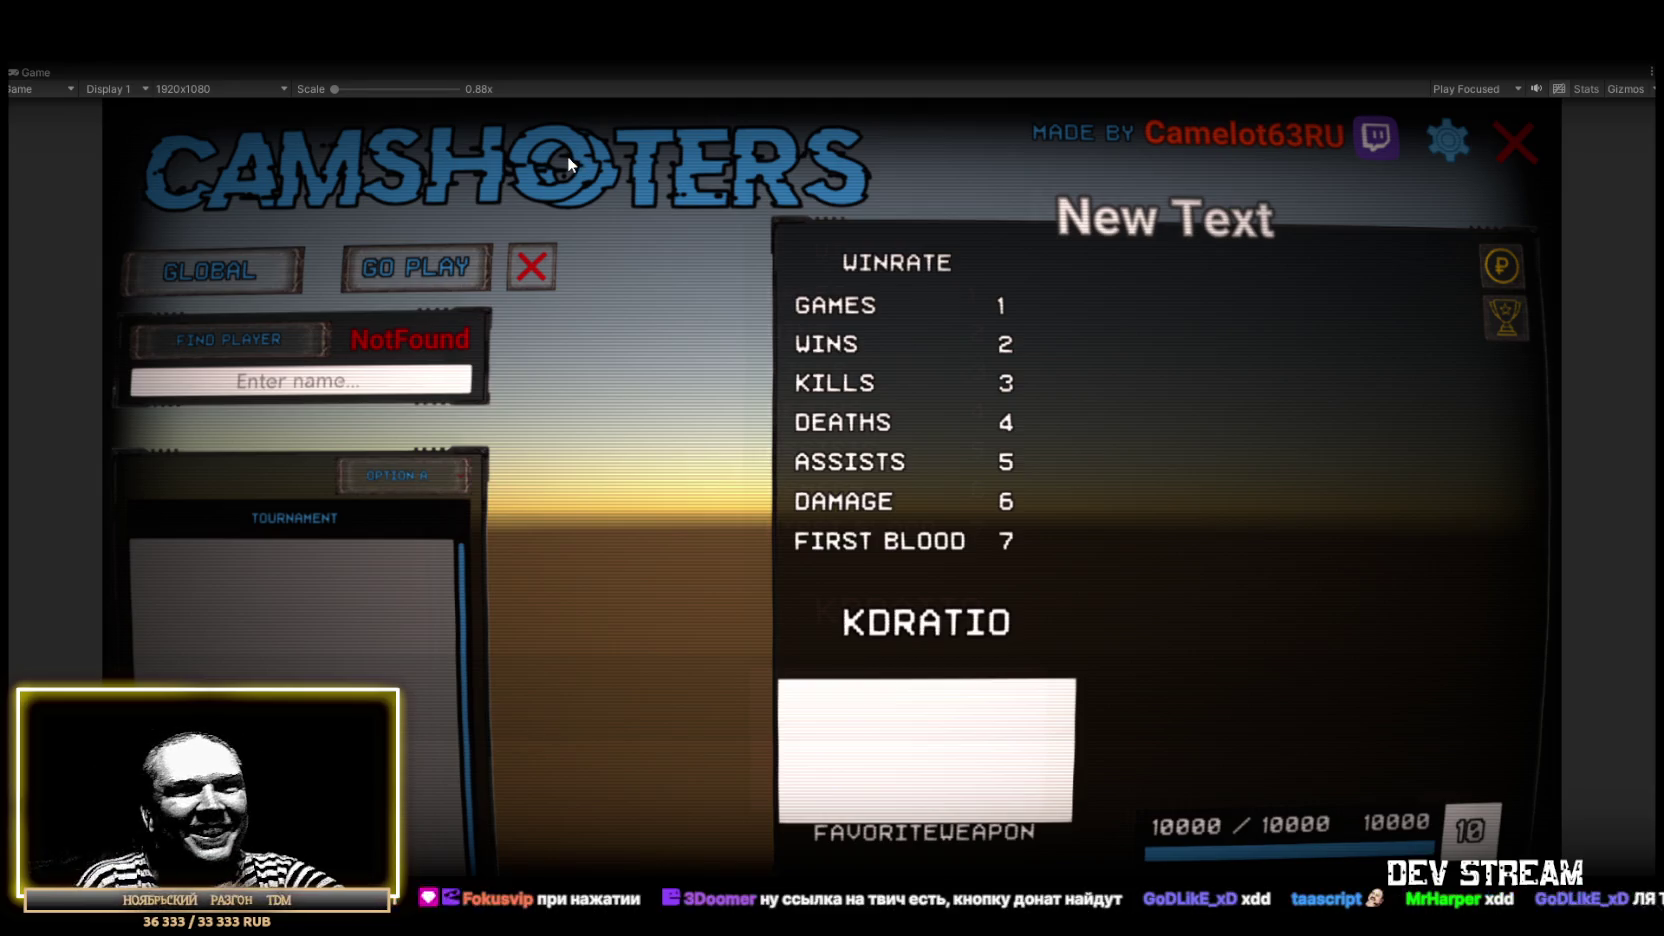
double_click(40, 73)
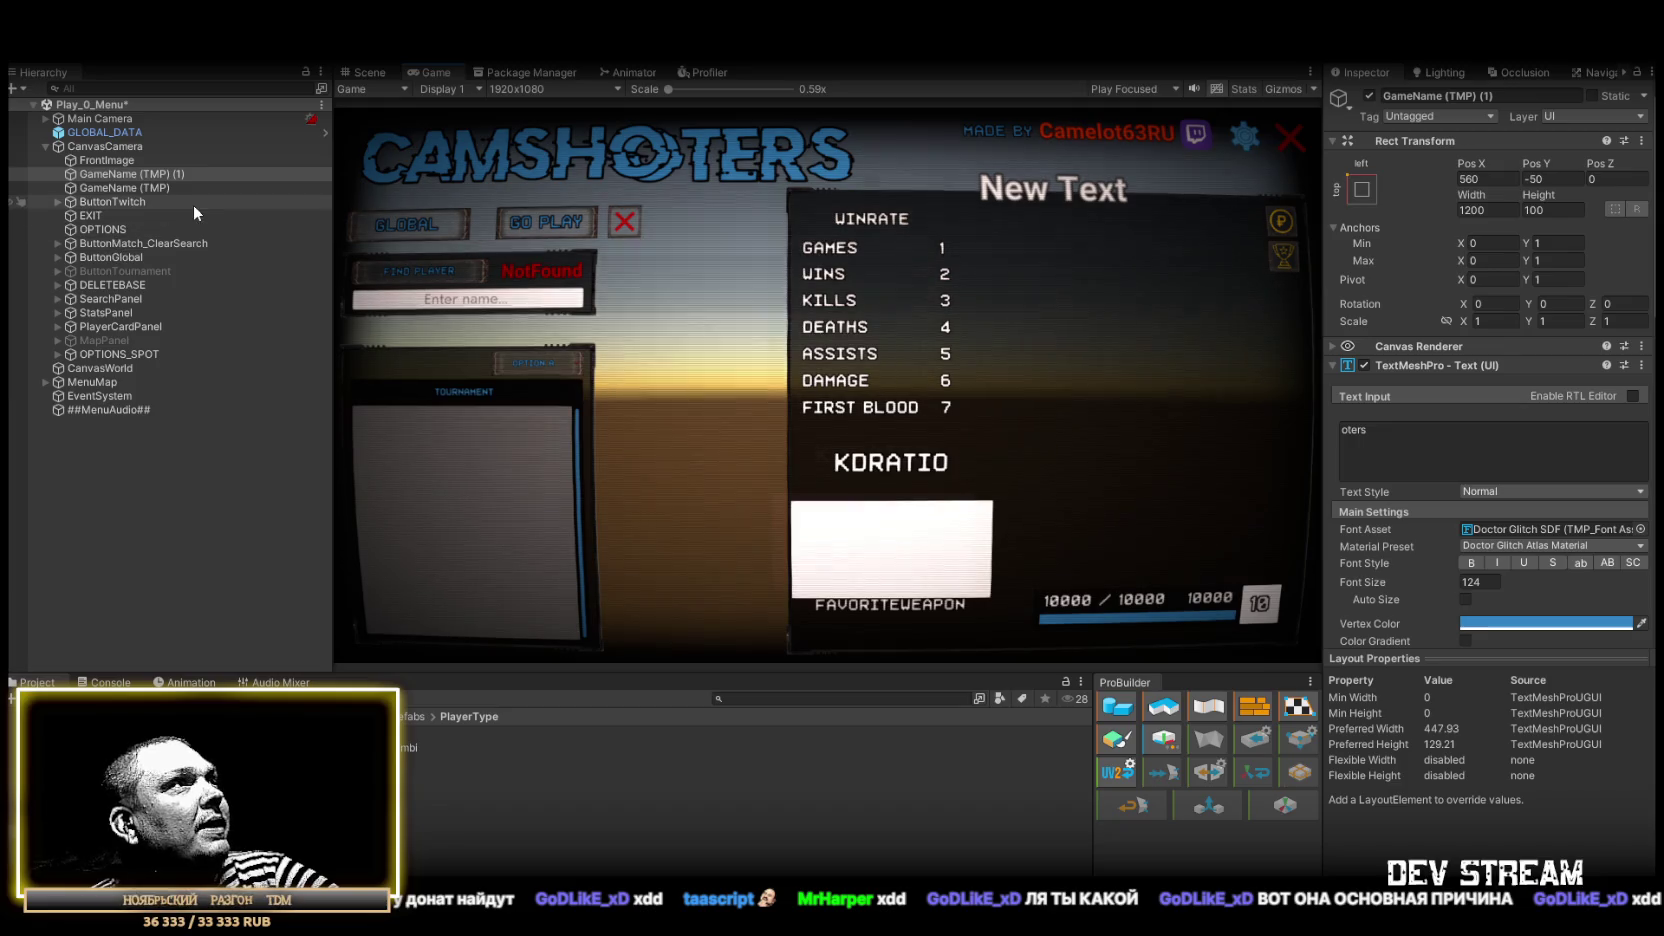
Step: Duplicate ButtonTwitch and place ButtonTwitch (1) directly after the original in the Hierarchy
left_click(112, 202)
key("ctrl+d")
left_click_drag(119, 354, 146, 214)
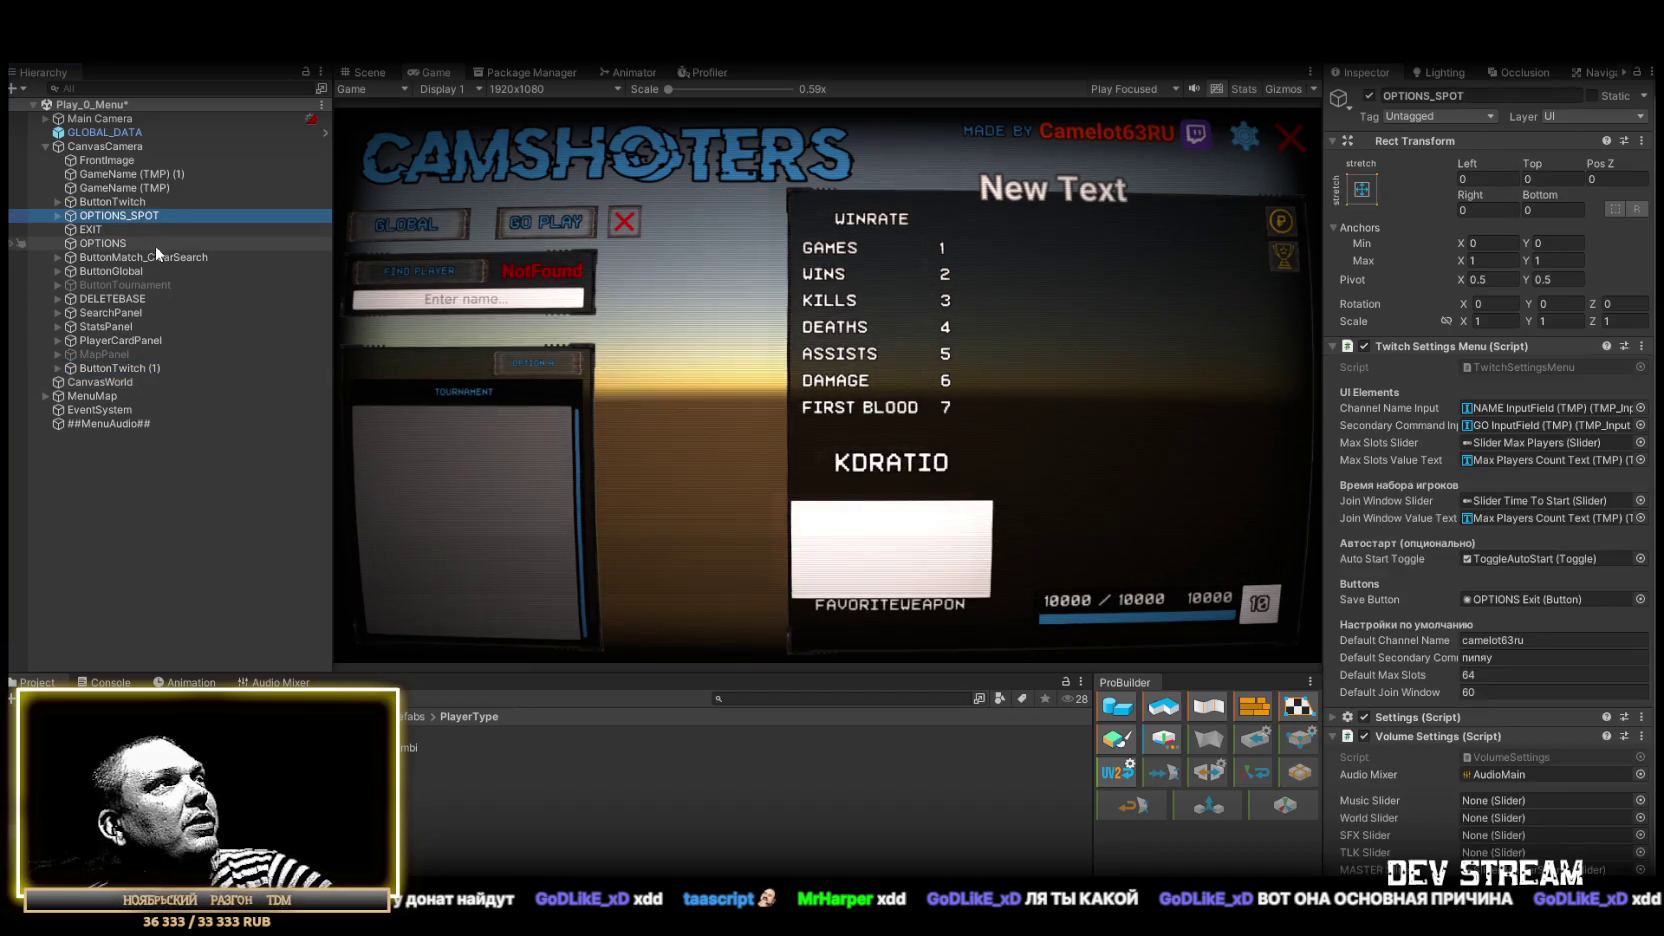
key("ctrl+z")
left_click_drag(133, 364, 131, 207)
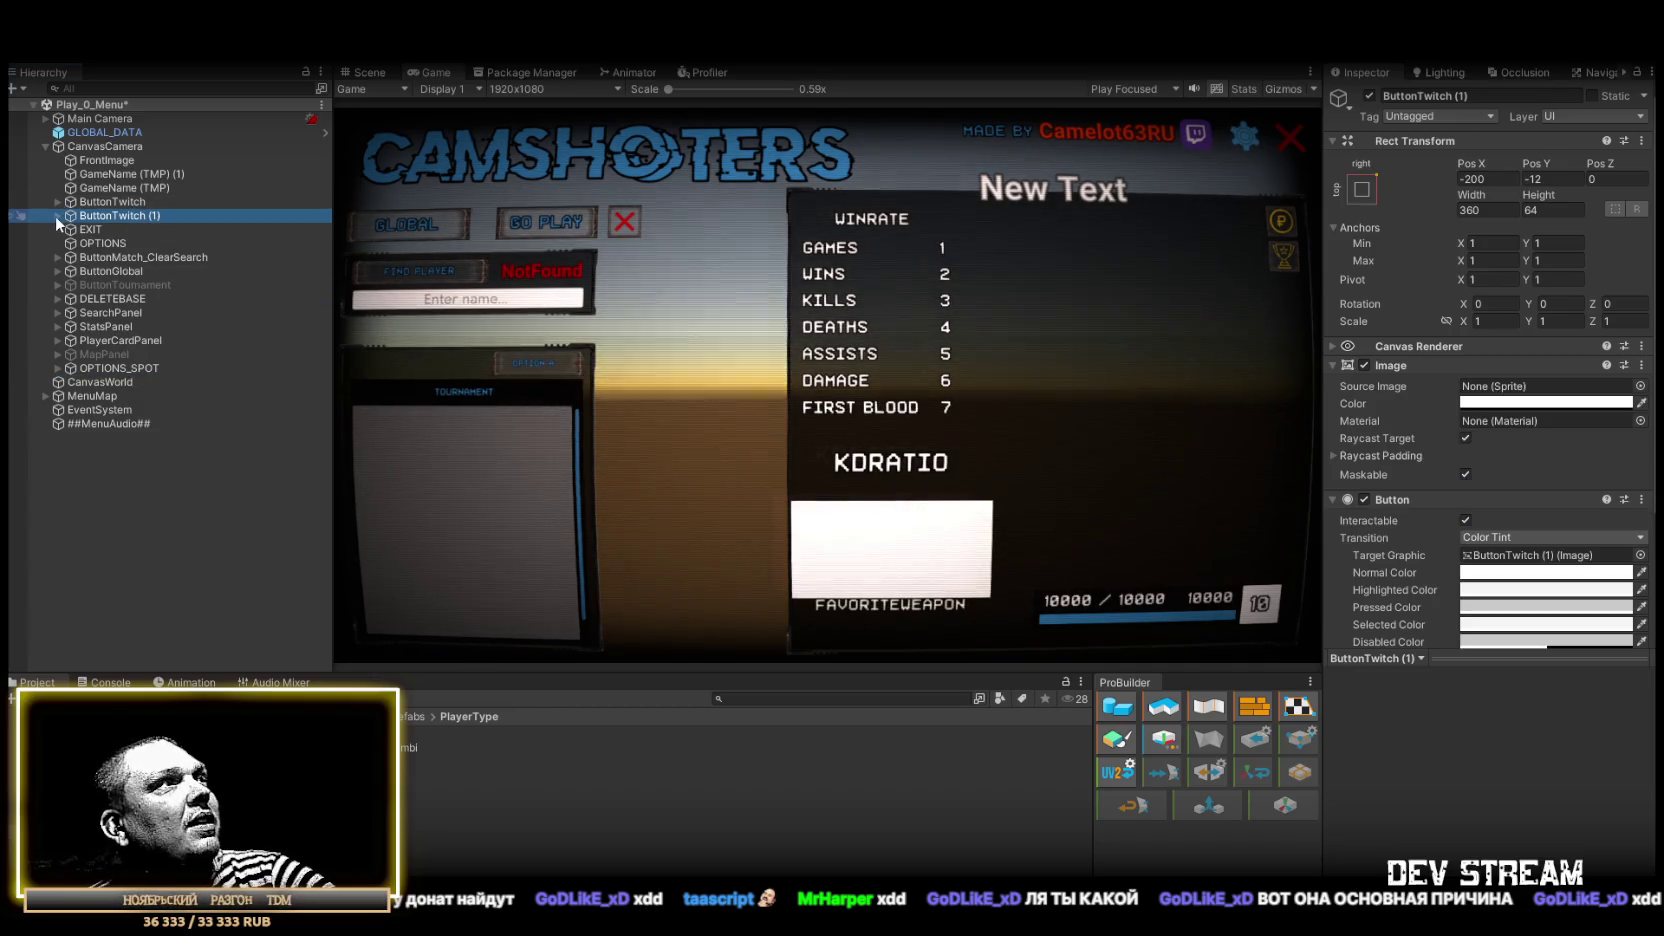
Step: Delete the second Global (TMP) "made by" text child from ButtonTwitch (1)
left_click(57, 215)
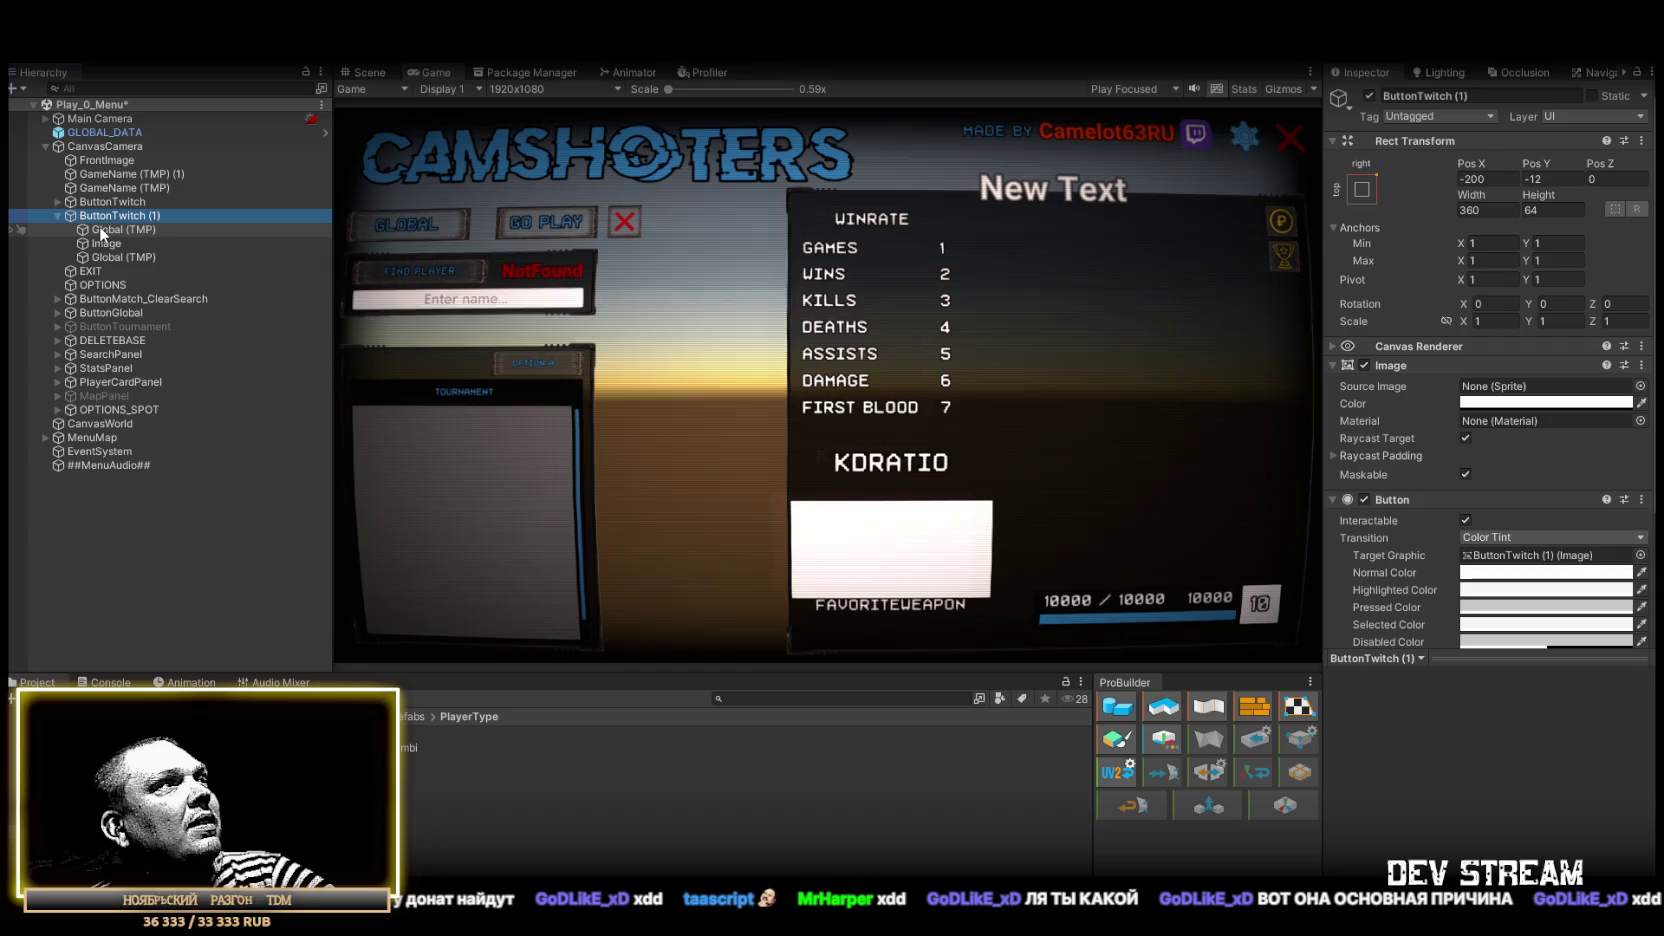
left_click(99, 226)
left_click(114, 261)
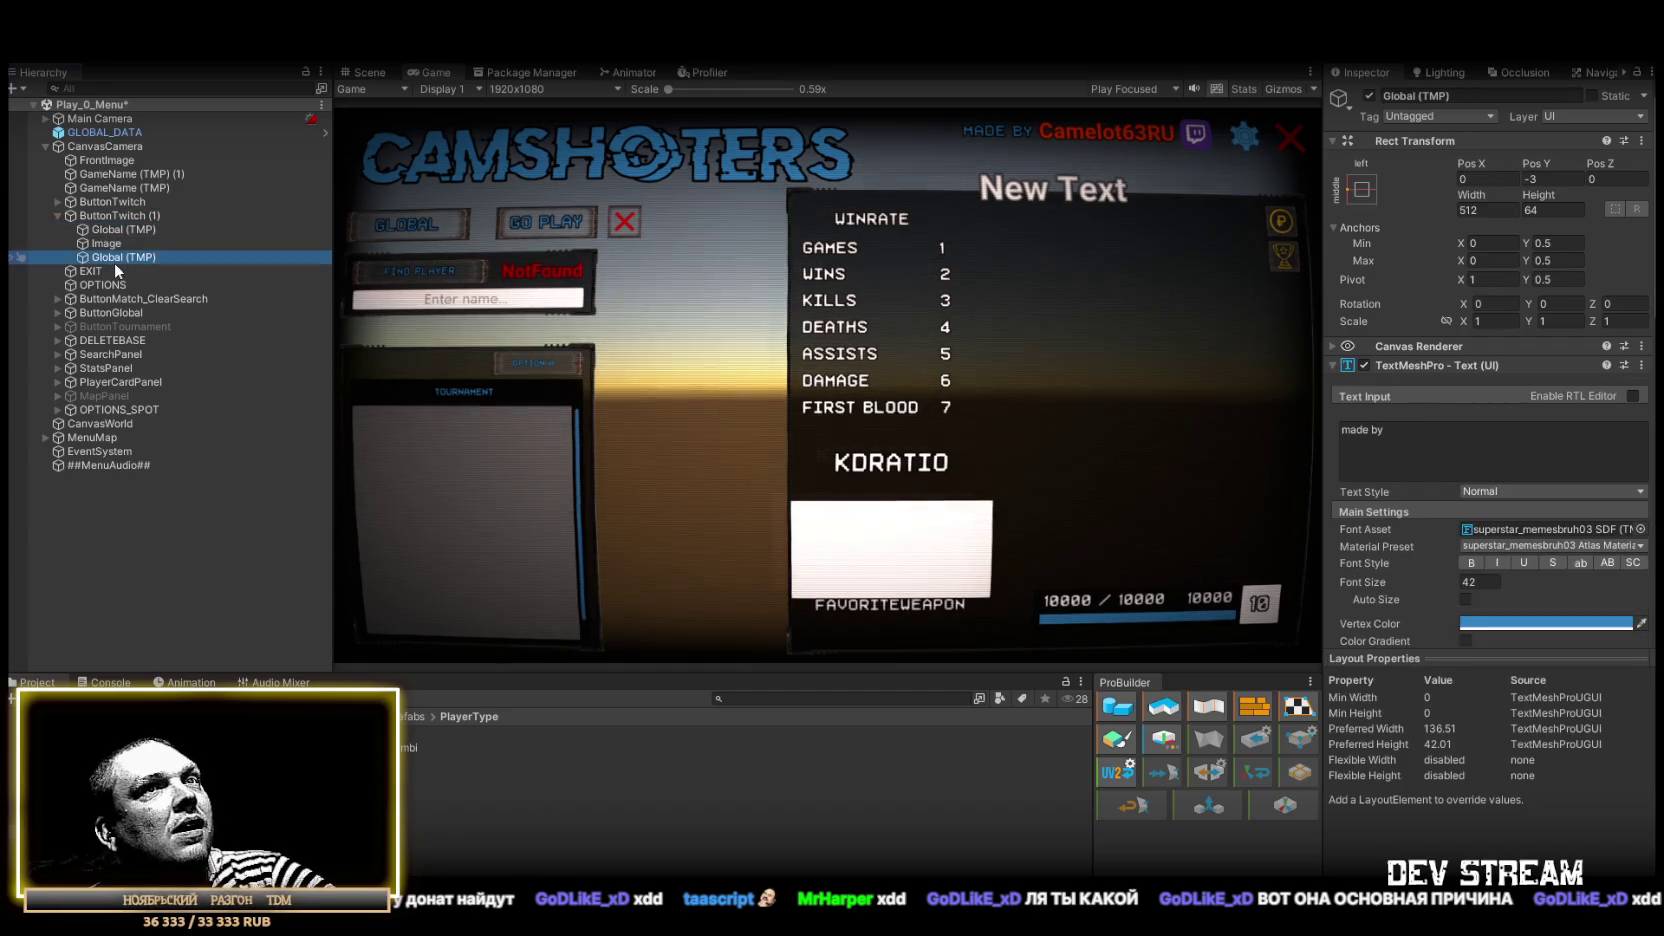
key("Delete")
left_click(108, 214)
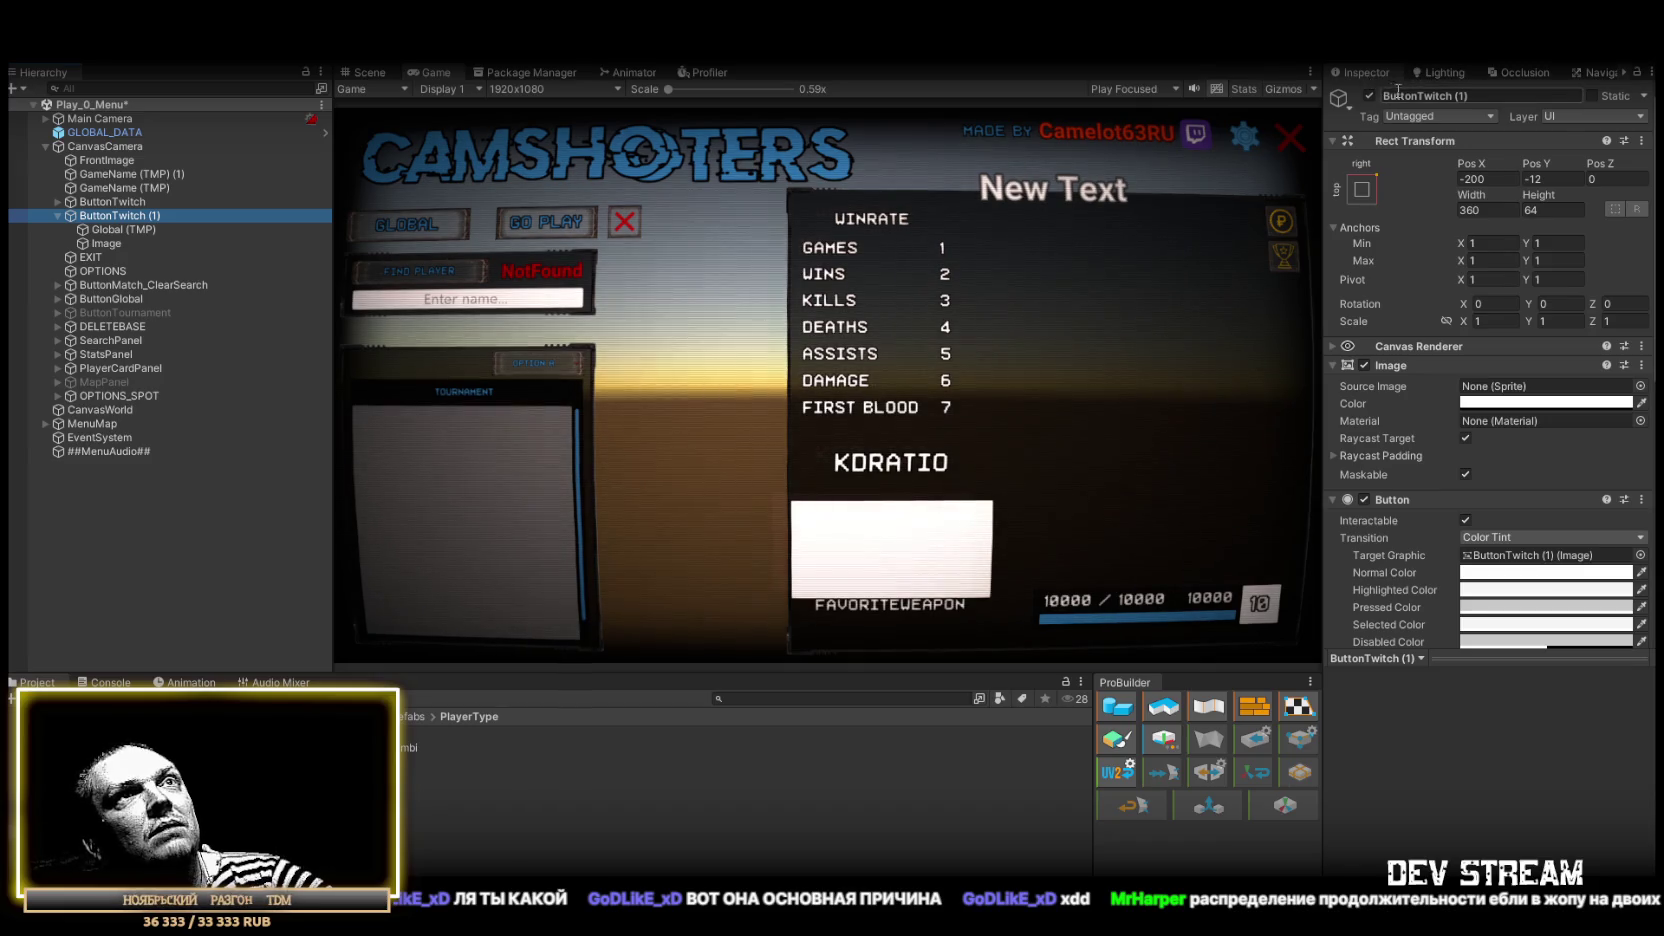
mouse_move(1536, 163)
left_mouse_down()
mouse_move(1476, 156)
mouse_move(1581, 200)
mouse_move(1566, 192)
left_mouse_up()
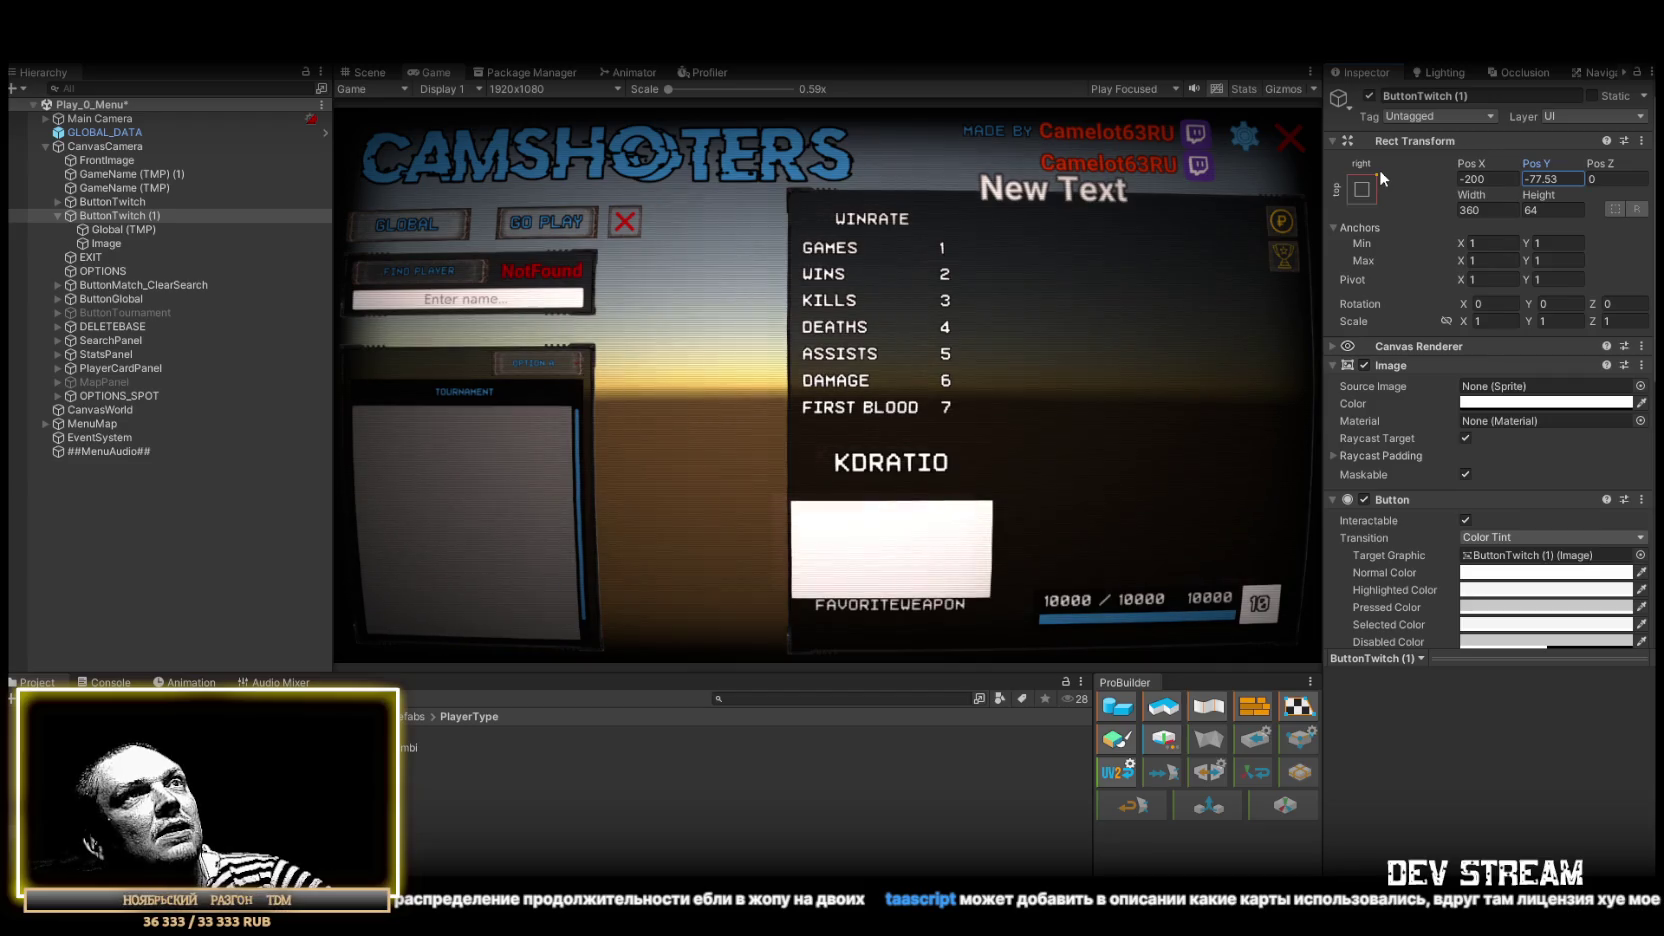
type("-12")
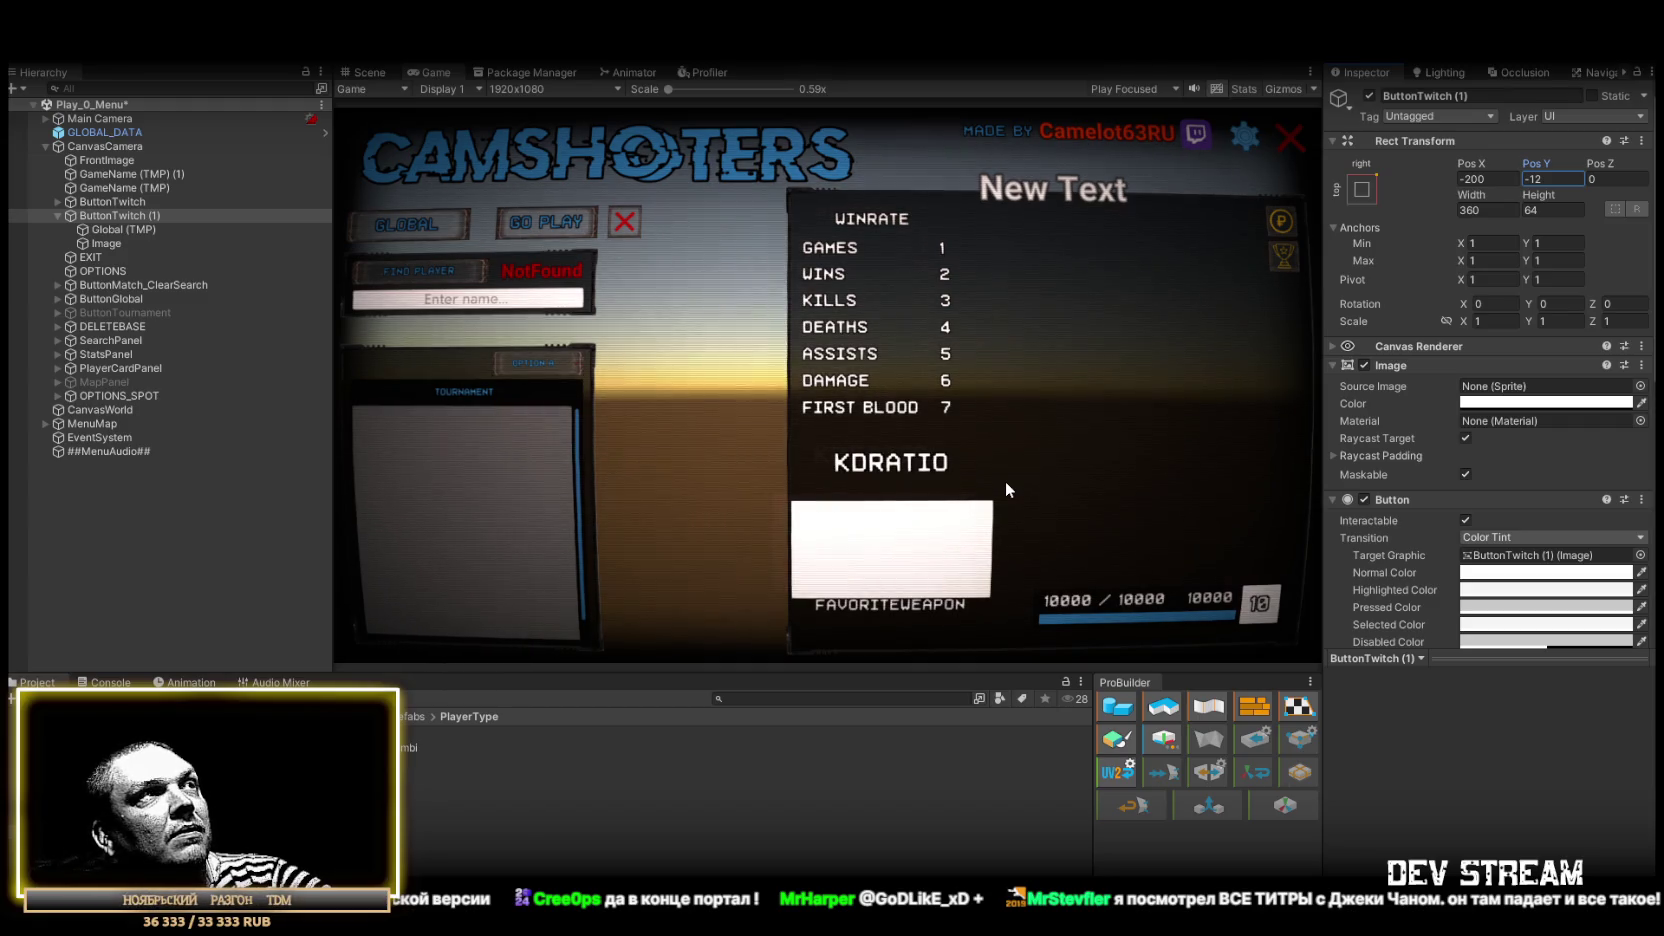
Step: Delete the duplicate ButtonTwitch (1) and save the Play_0_Menu scene
left_click(106, 203)
left_click(124, 217)
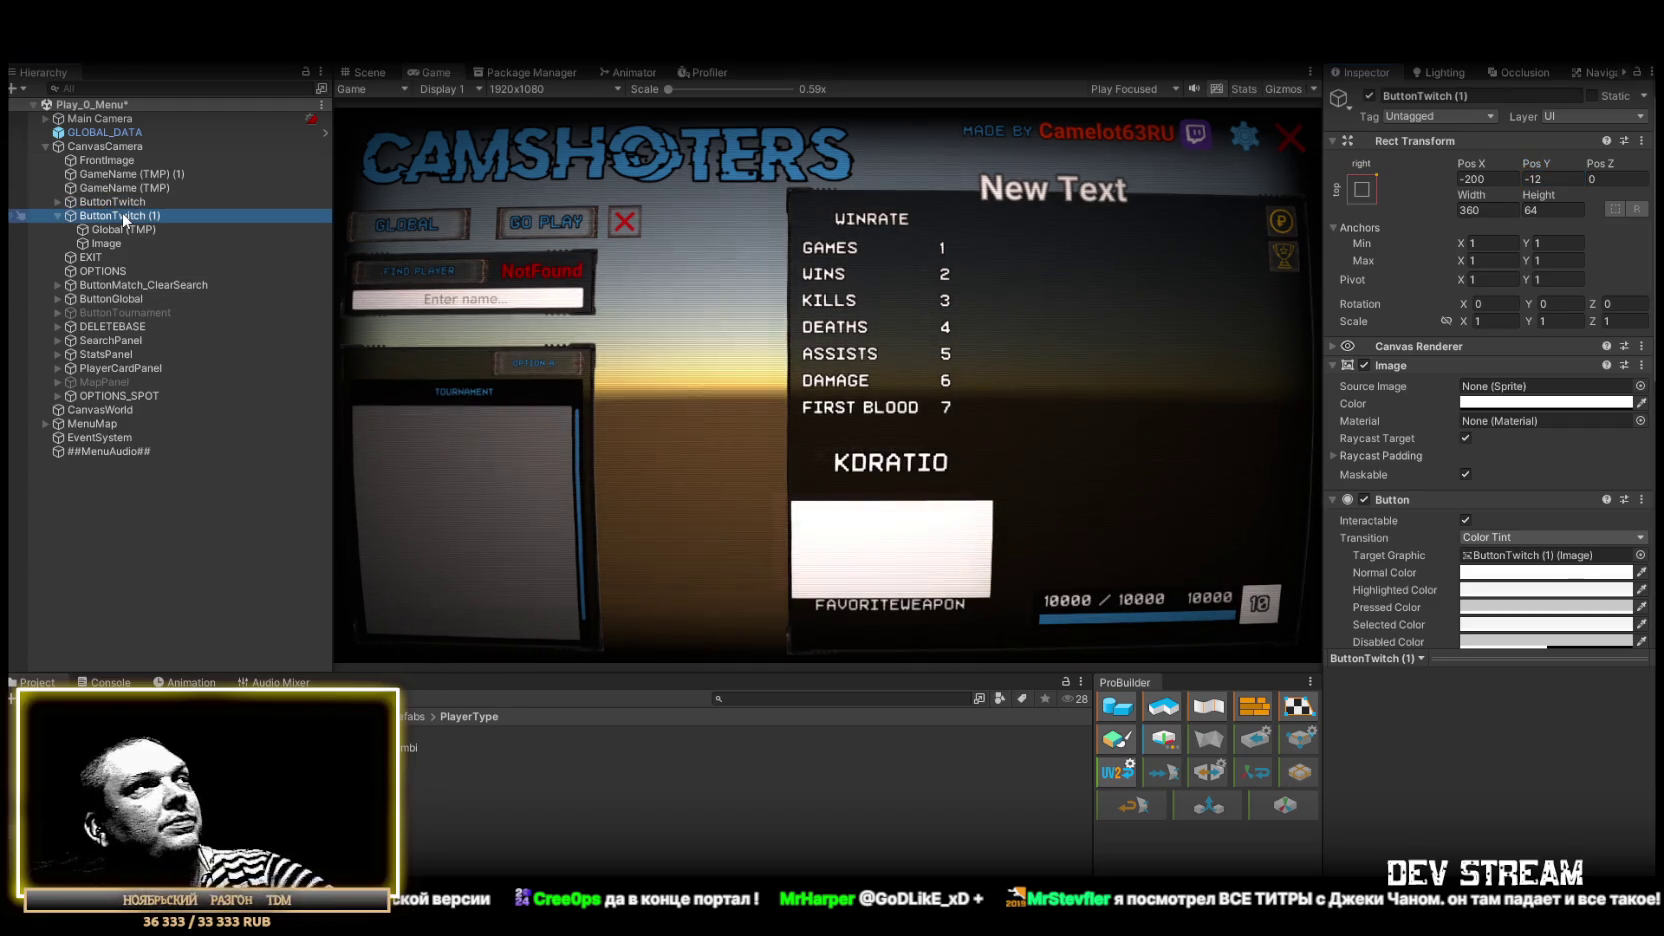
key("Delete")
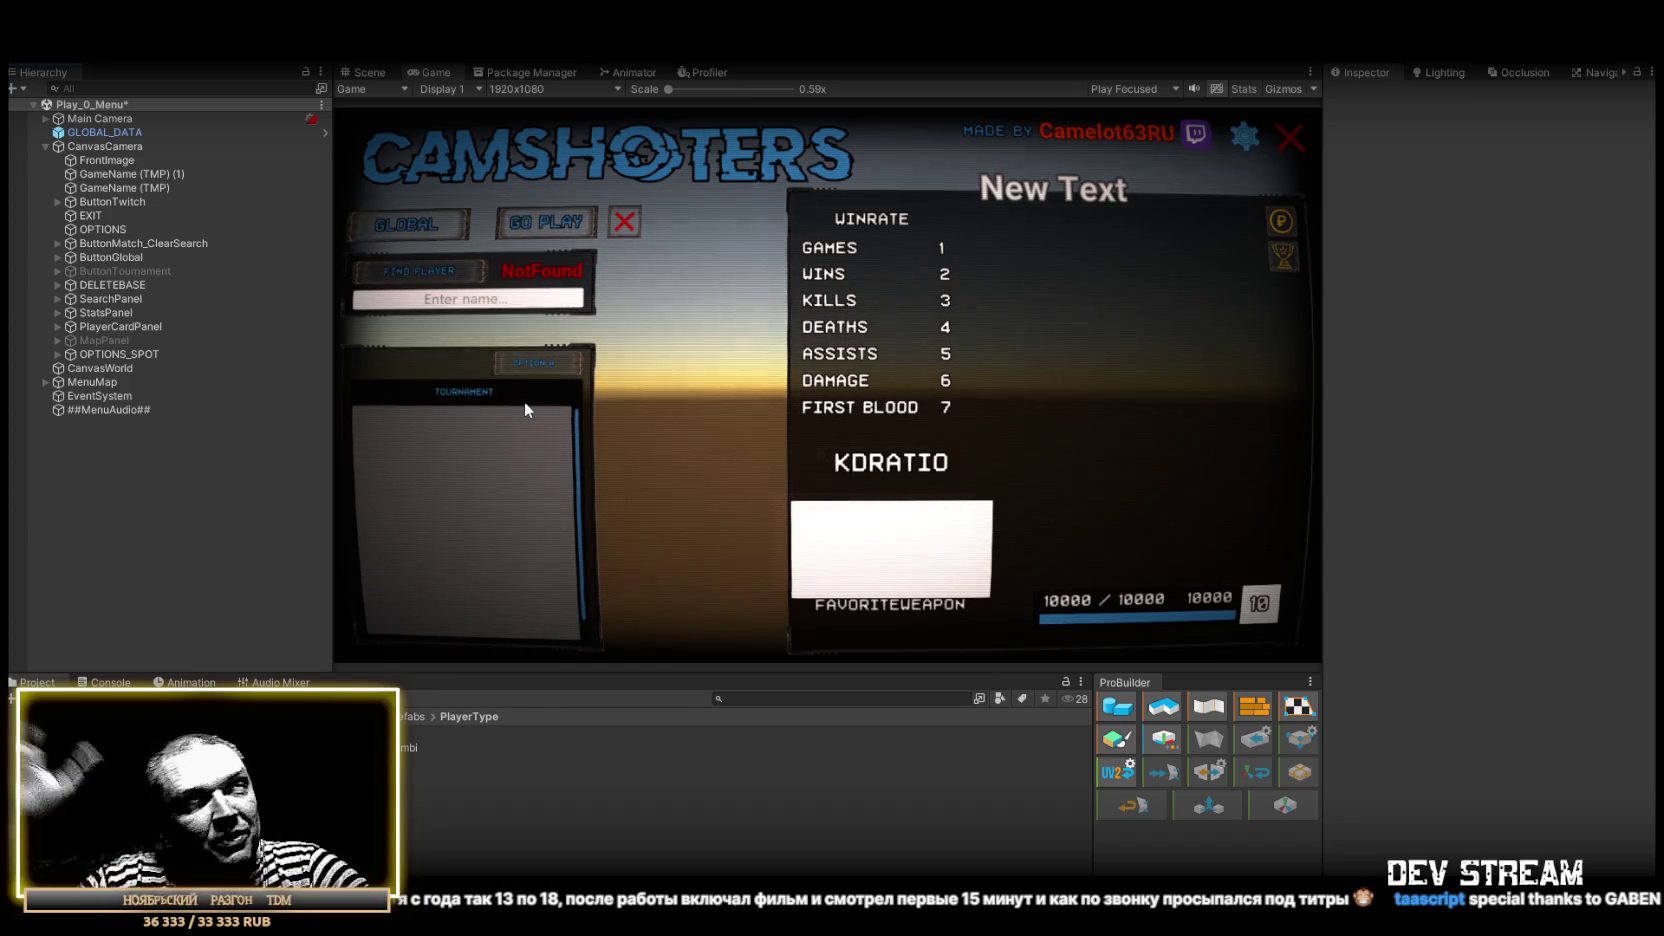
key("ctrl+s")
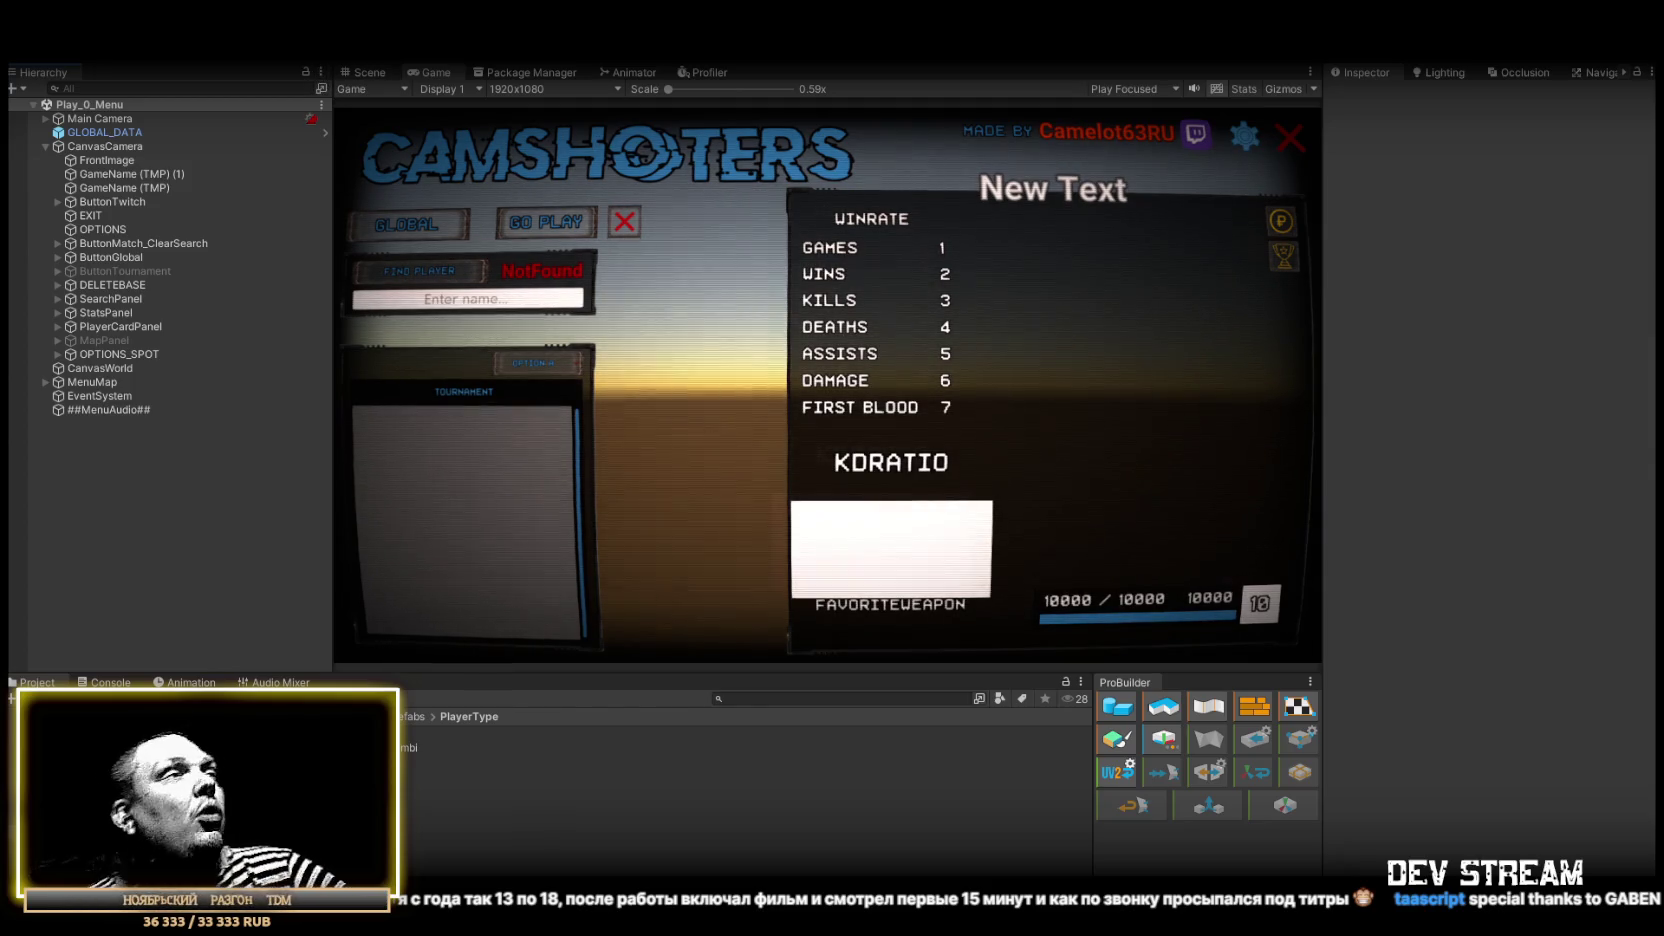
key("alt+f")
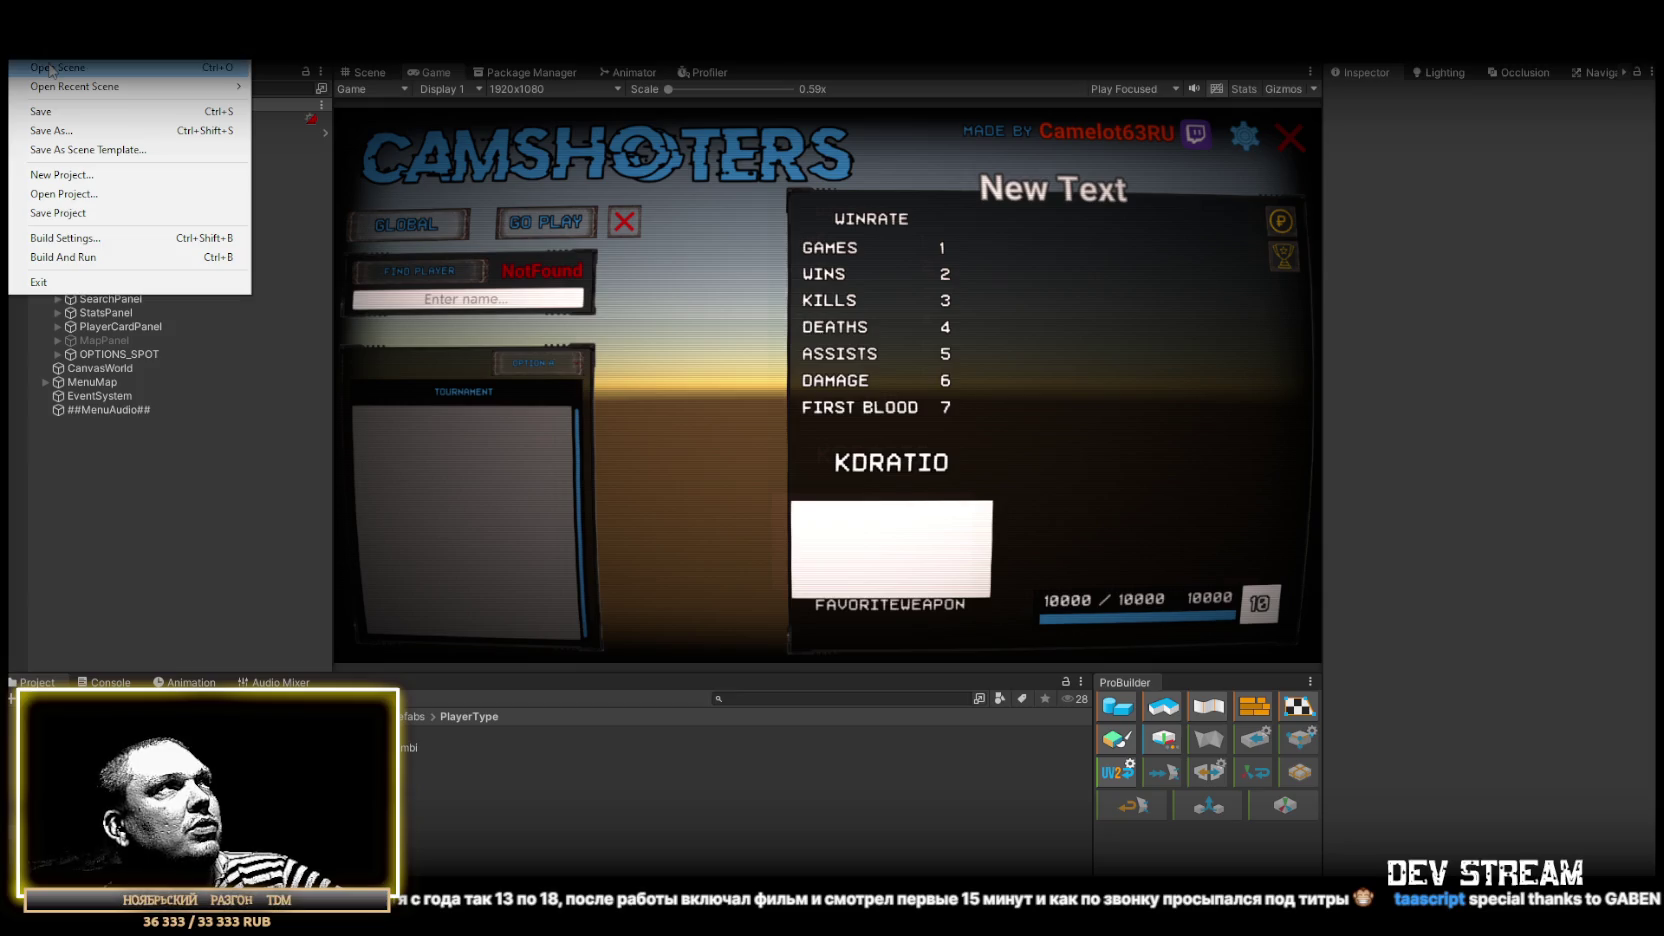
Step: Open the Play_Dust map scene through File > Open Scene
key("Escape")
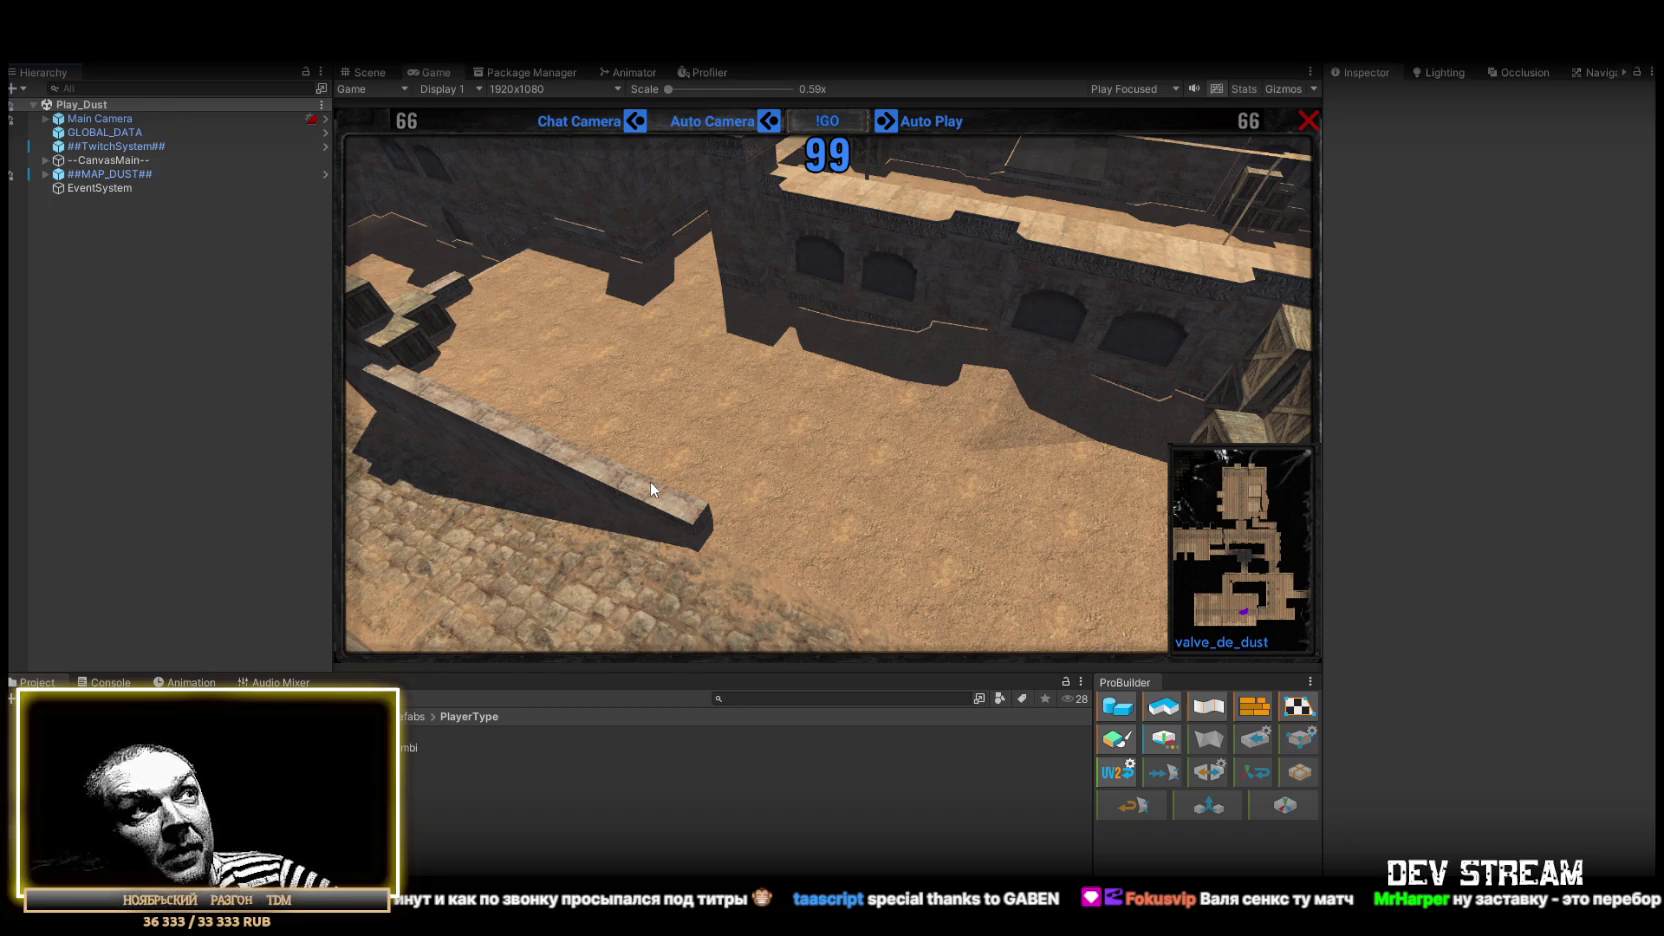
Step: Check the Console, return to Project, and expand --CanvasMain-- to list its four children
key("ctrl+shift+c")
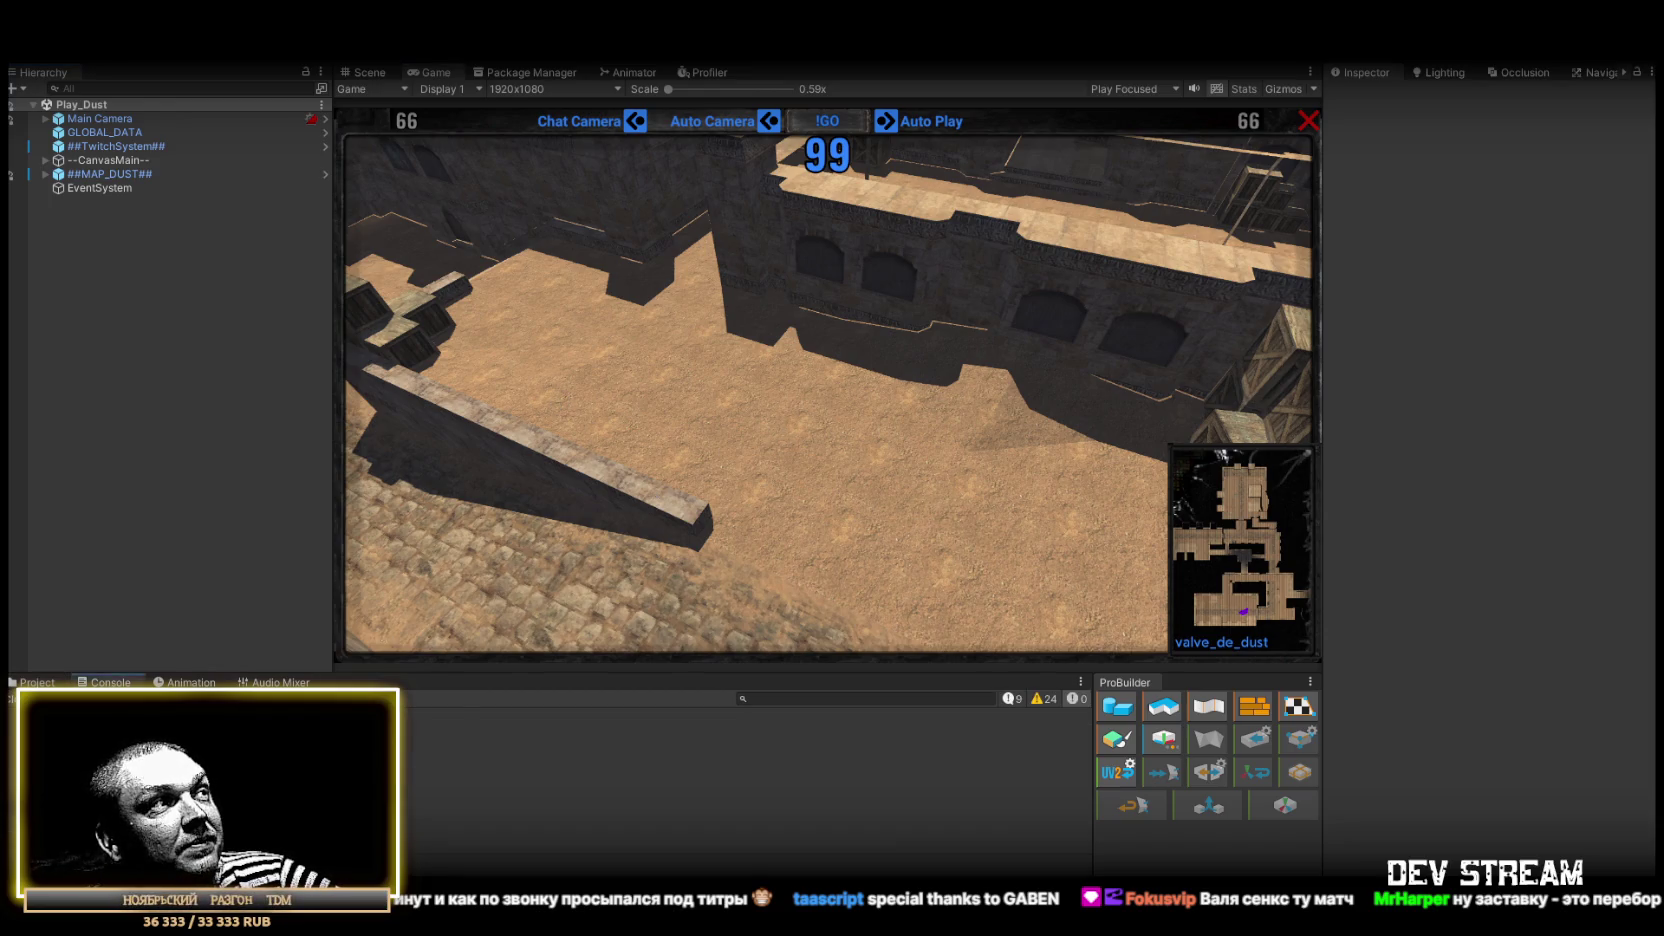
left_click(30, 683)
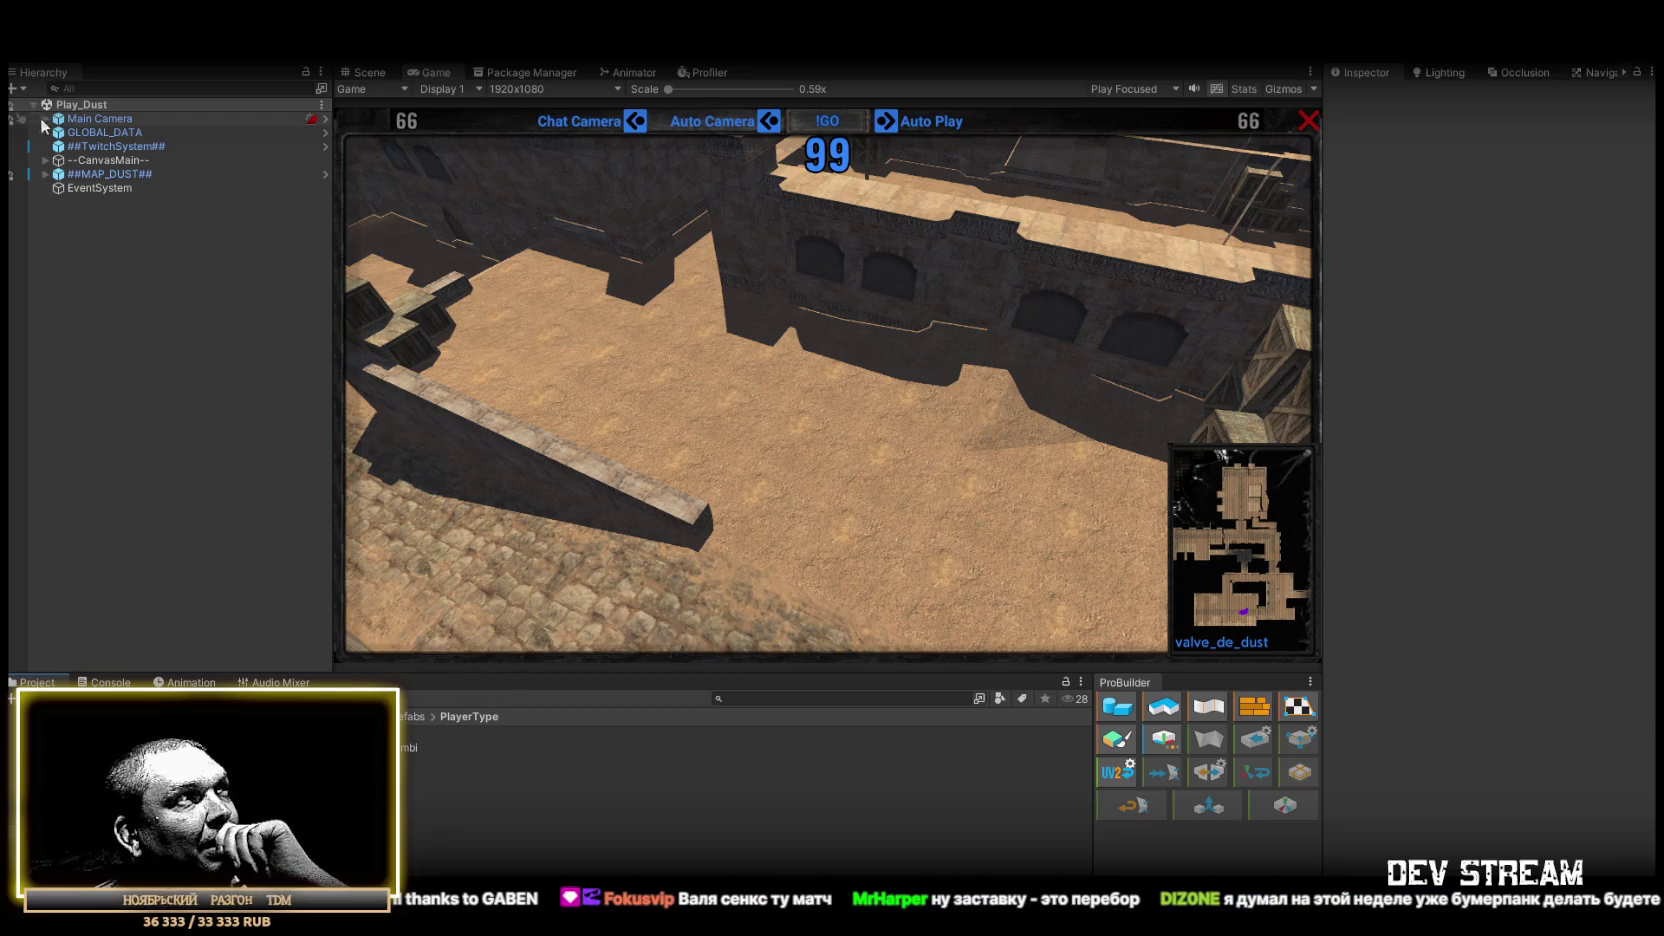
left_click(45, 160)
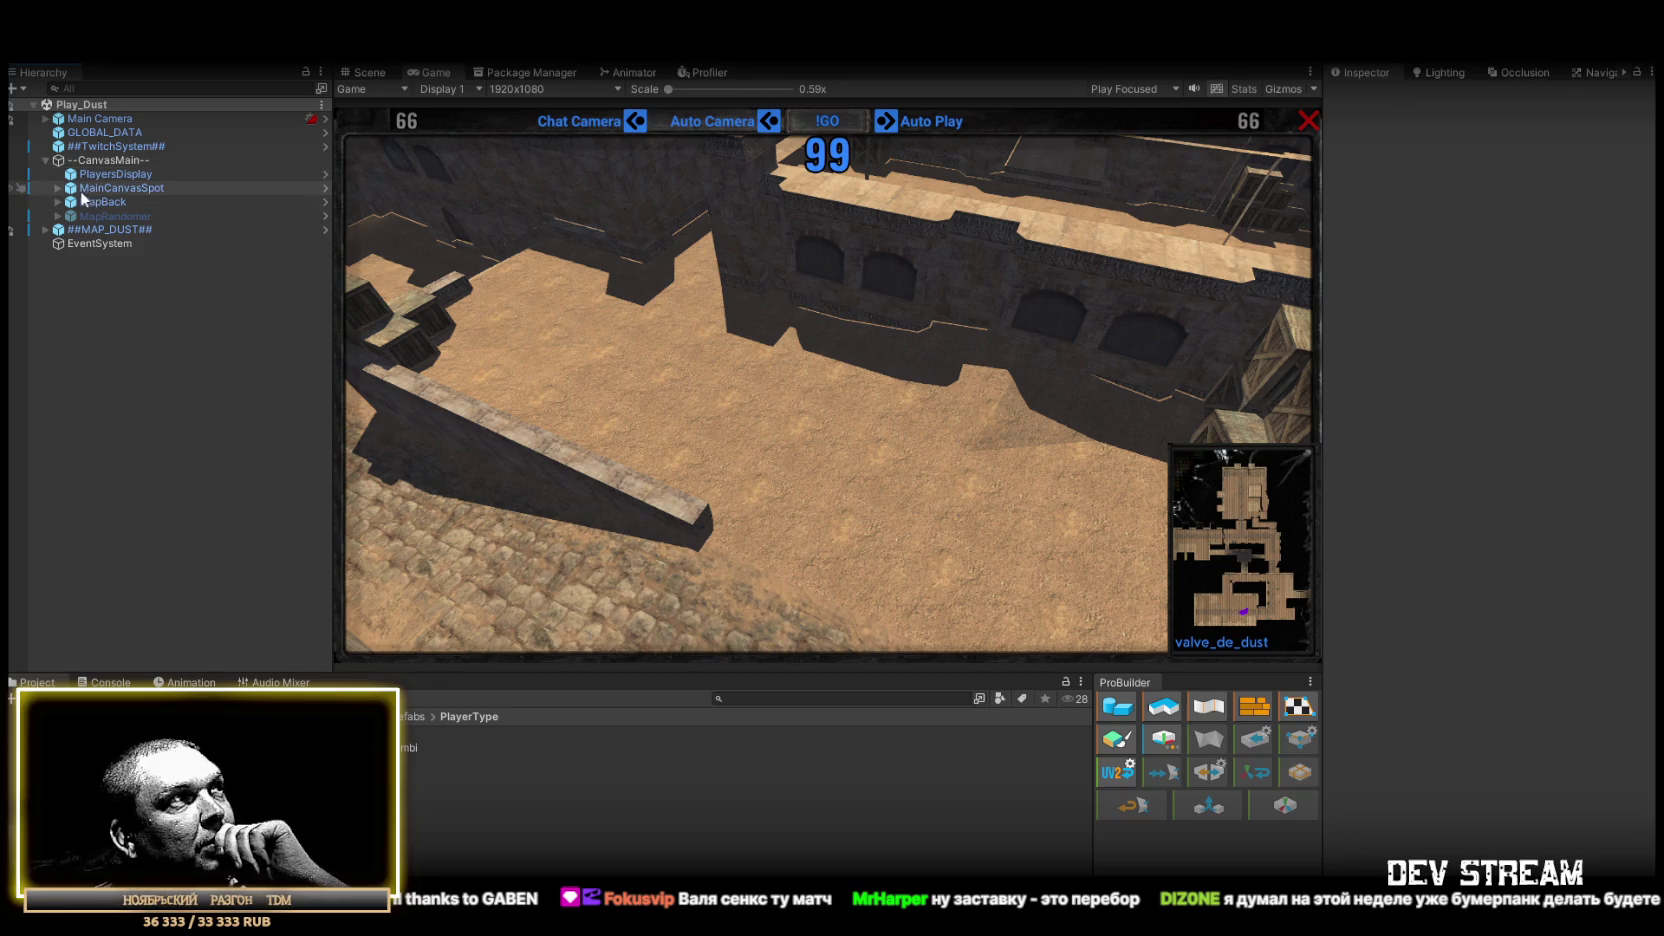
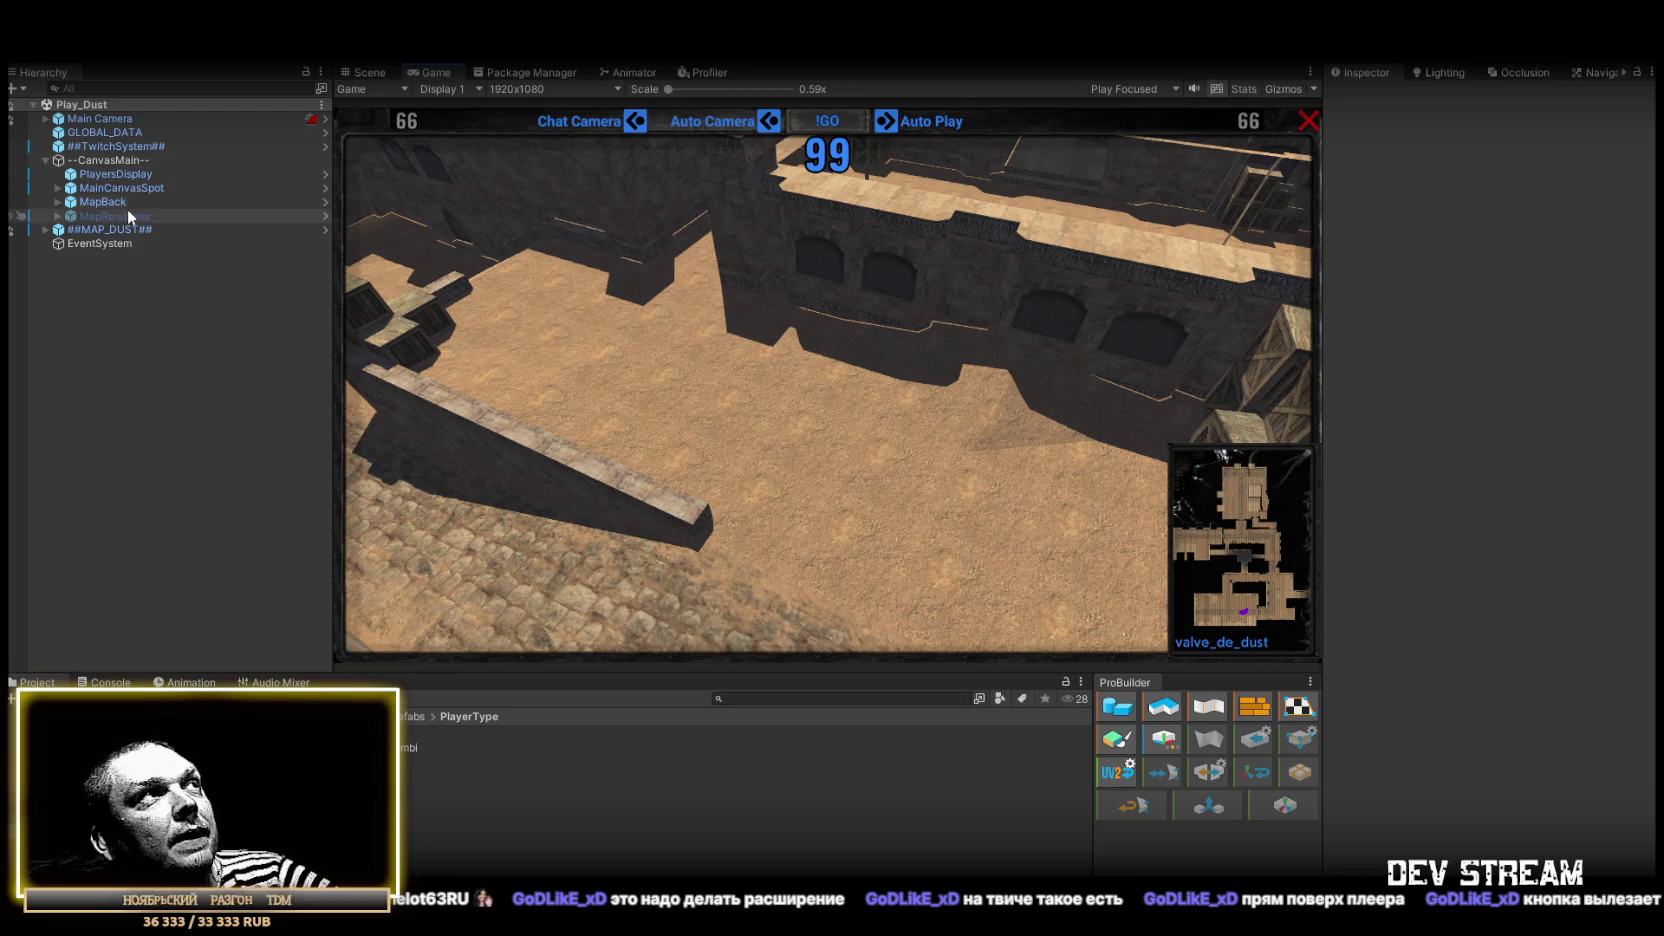
Step: Expand MainCanvasSpot, select KillFeed and then LeaderBoard, and expand LeaderBoard's children
left_click(57, 188)
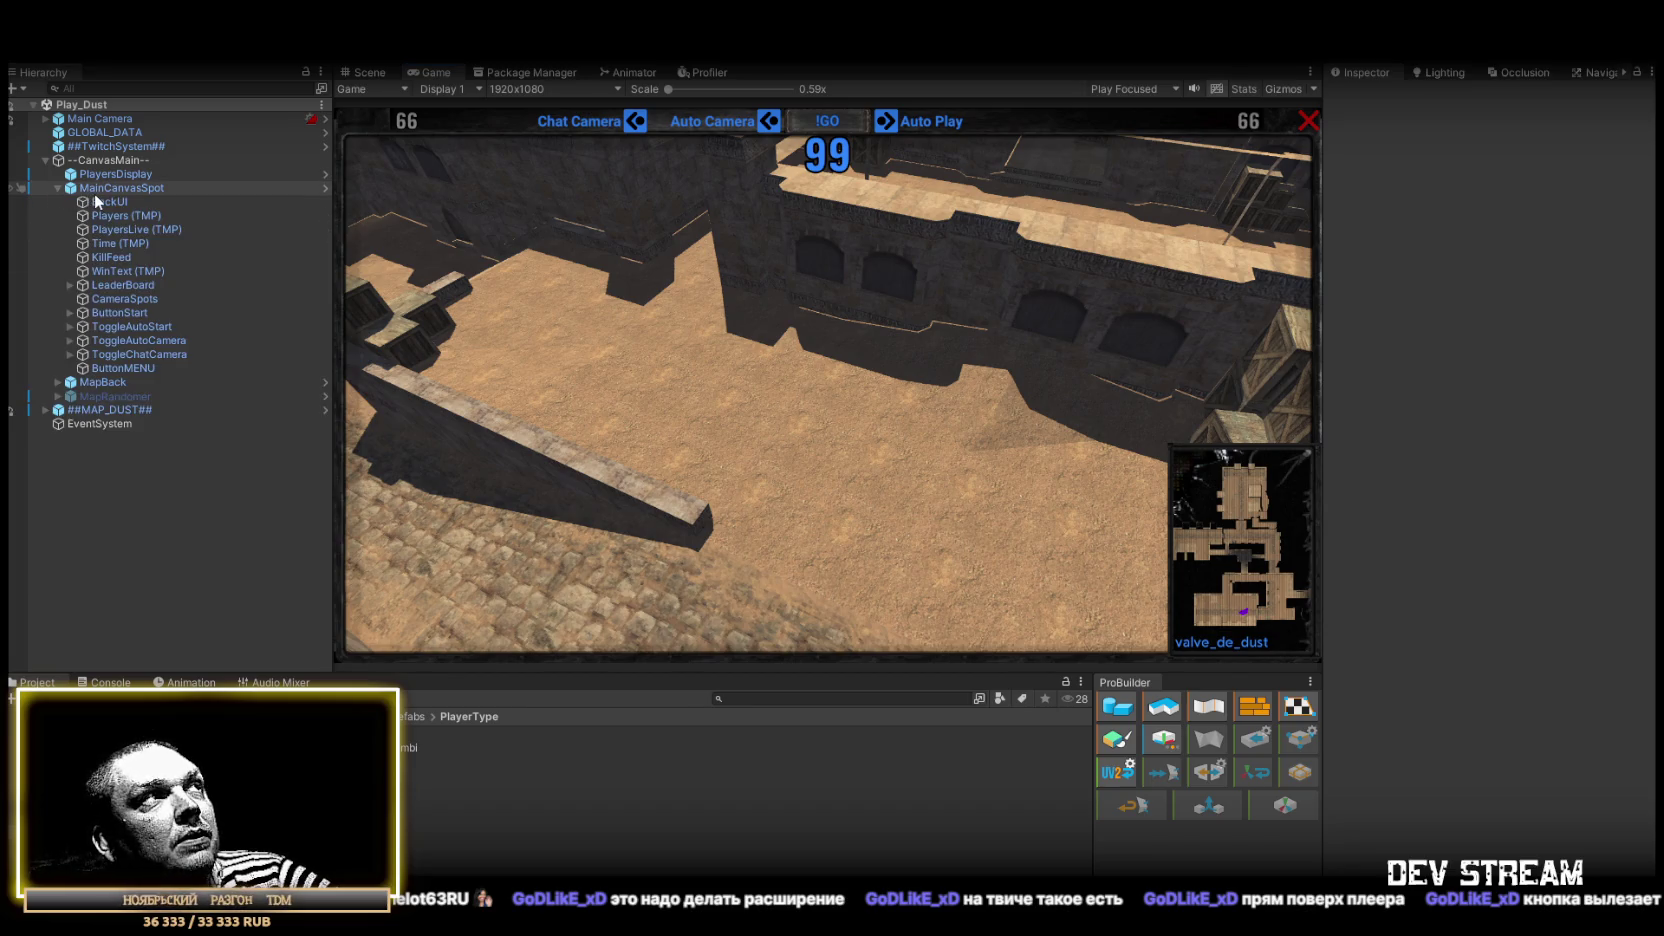
left_click(133, 258)
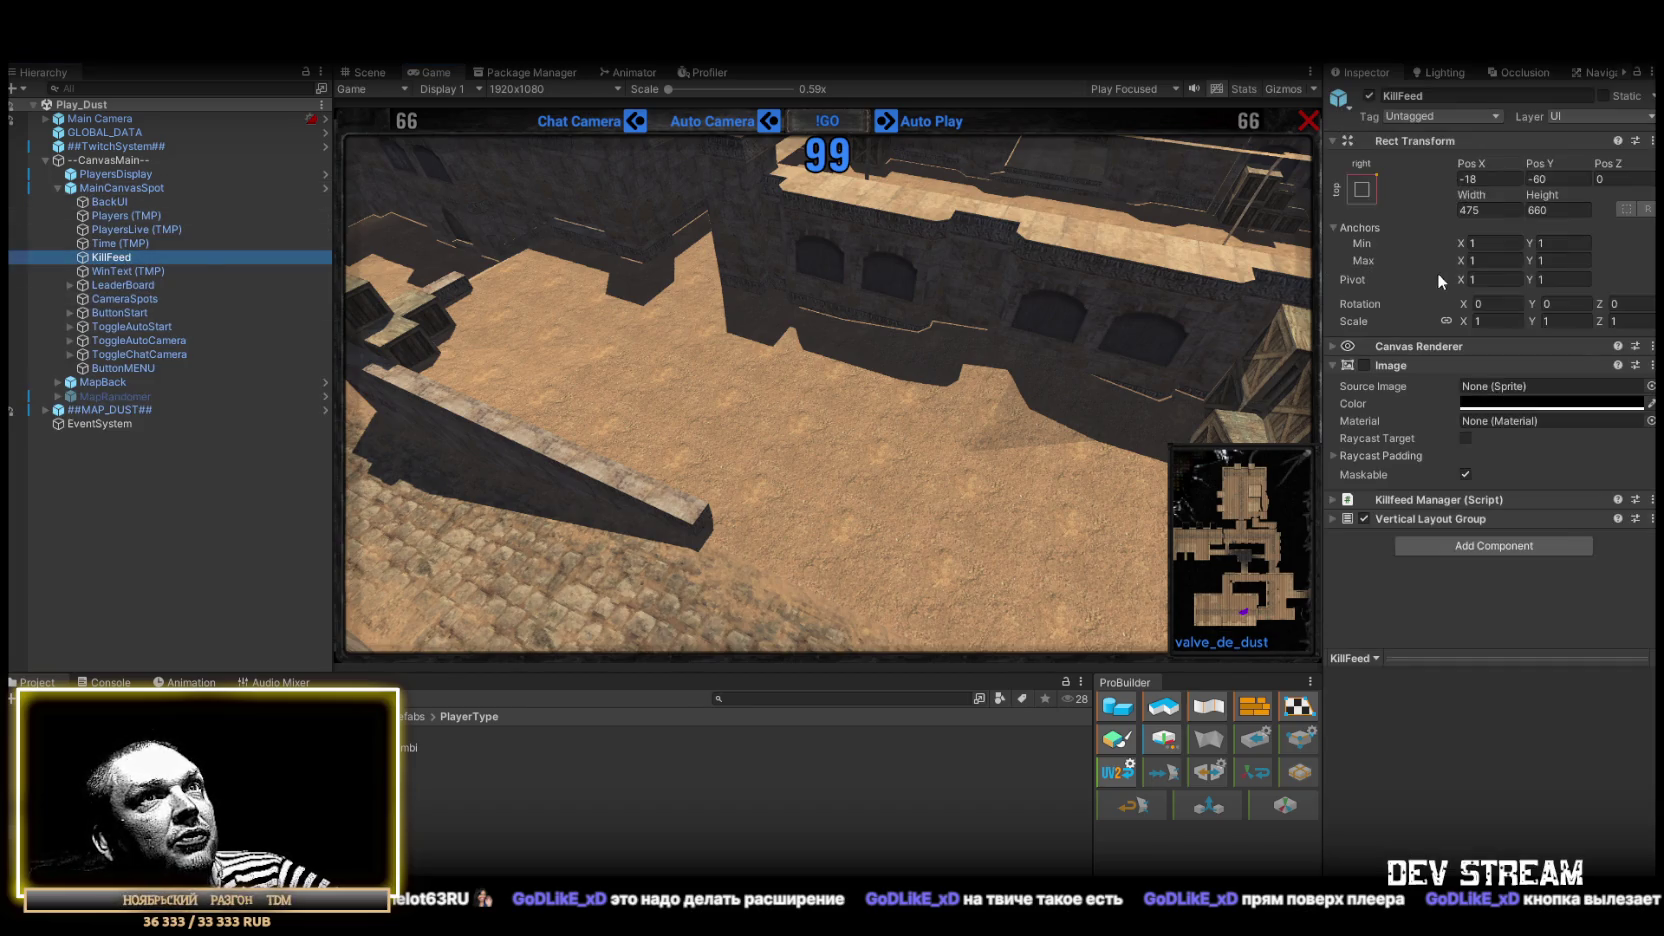
left_click(144, 281)
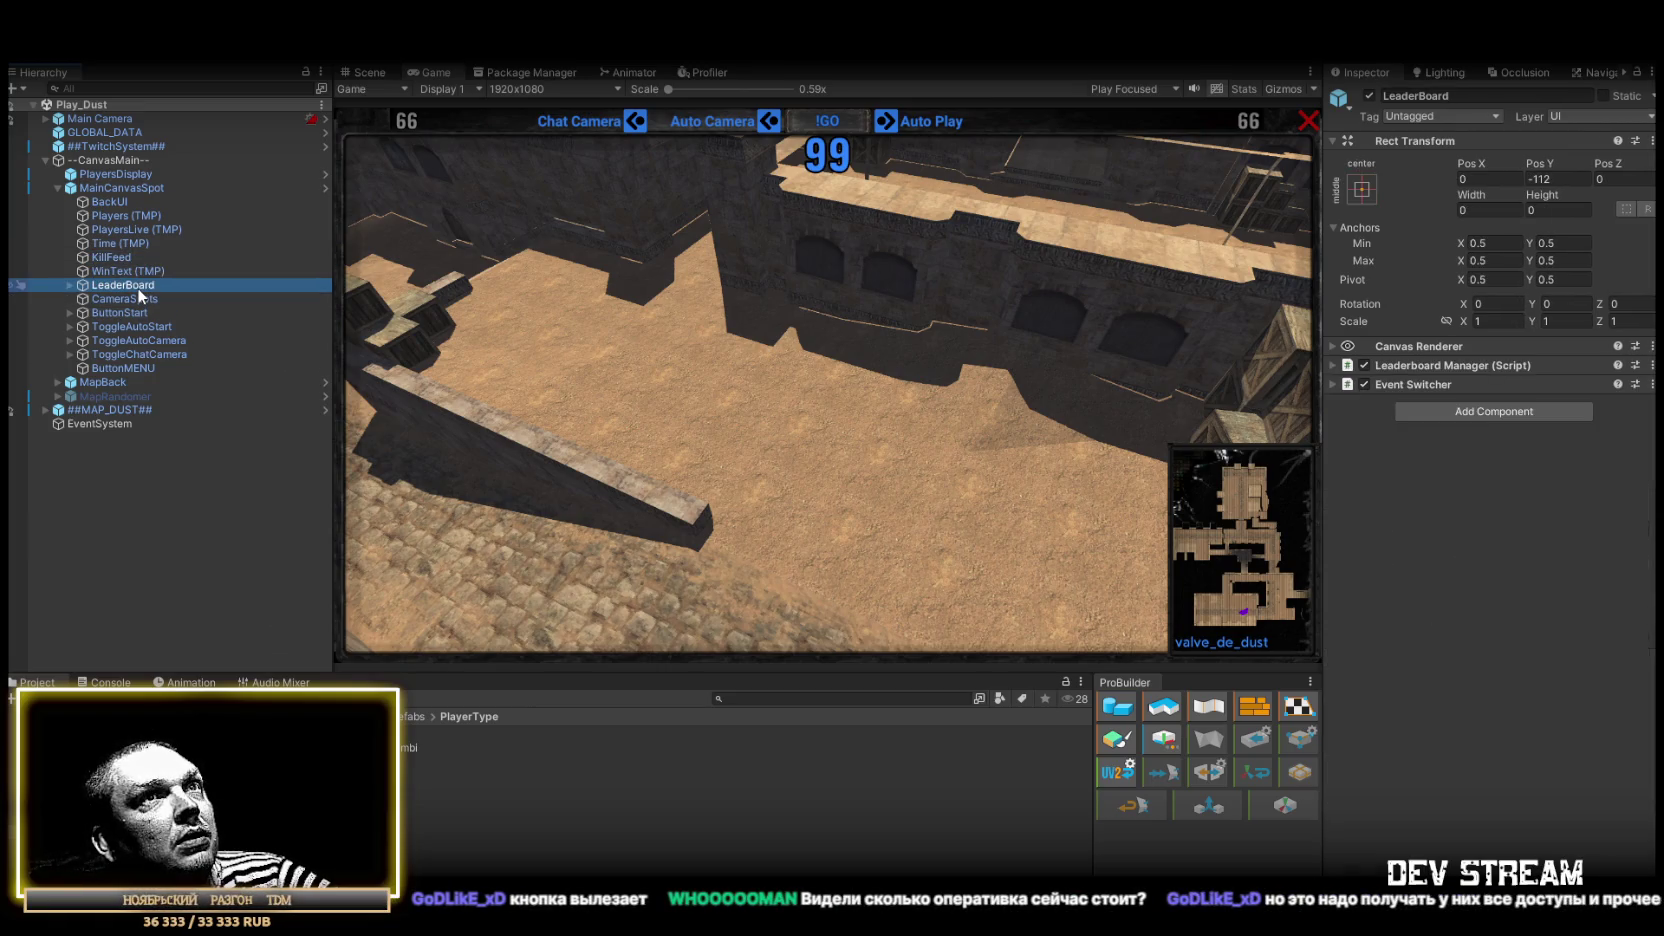
left_click(67, 285)
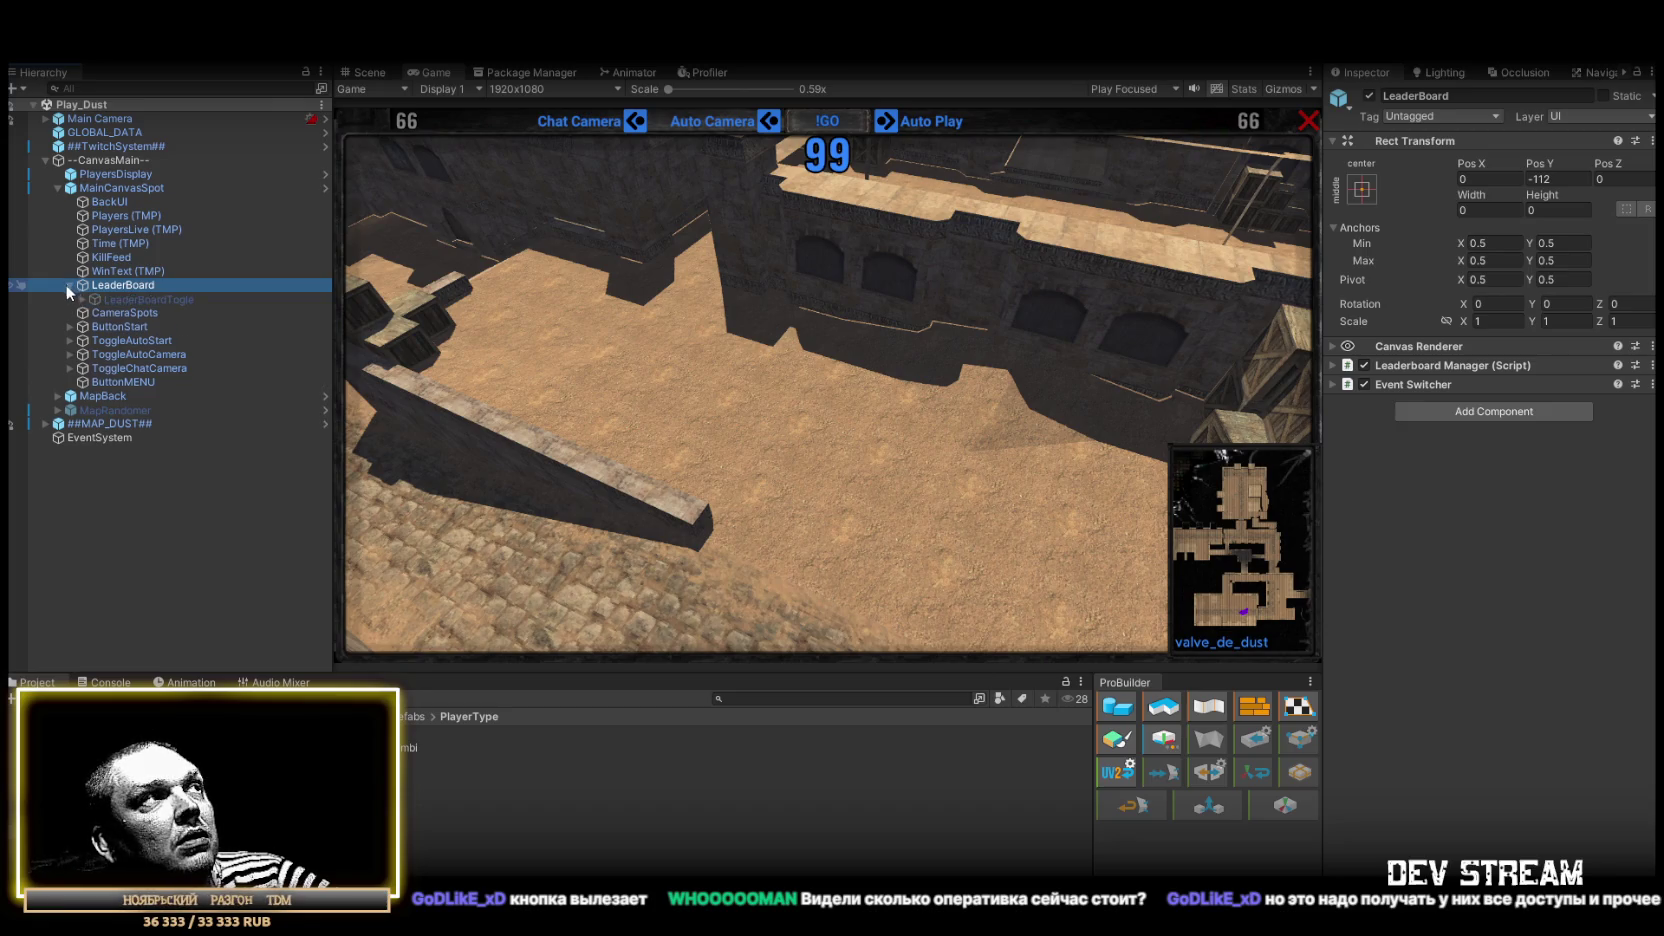
Step: Review LeaderBoard's Leaderboard Manager and Event Switcher settings, then fold Event Switcher away
left_click(1332, 364)
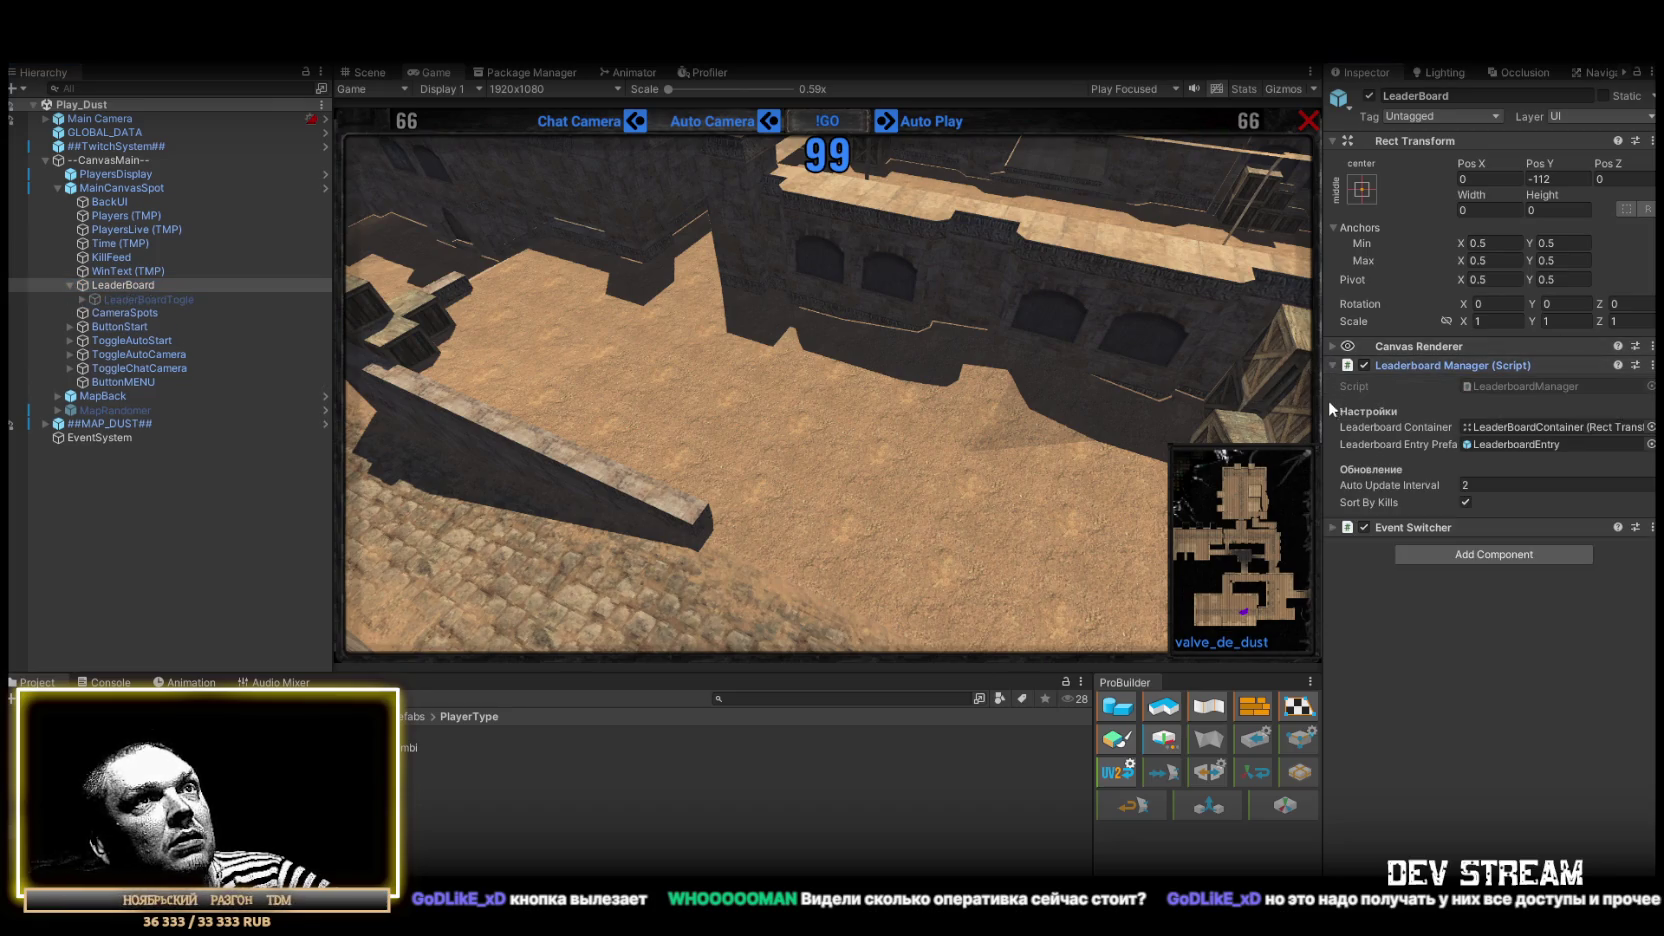
left_click(1332, 526)
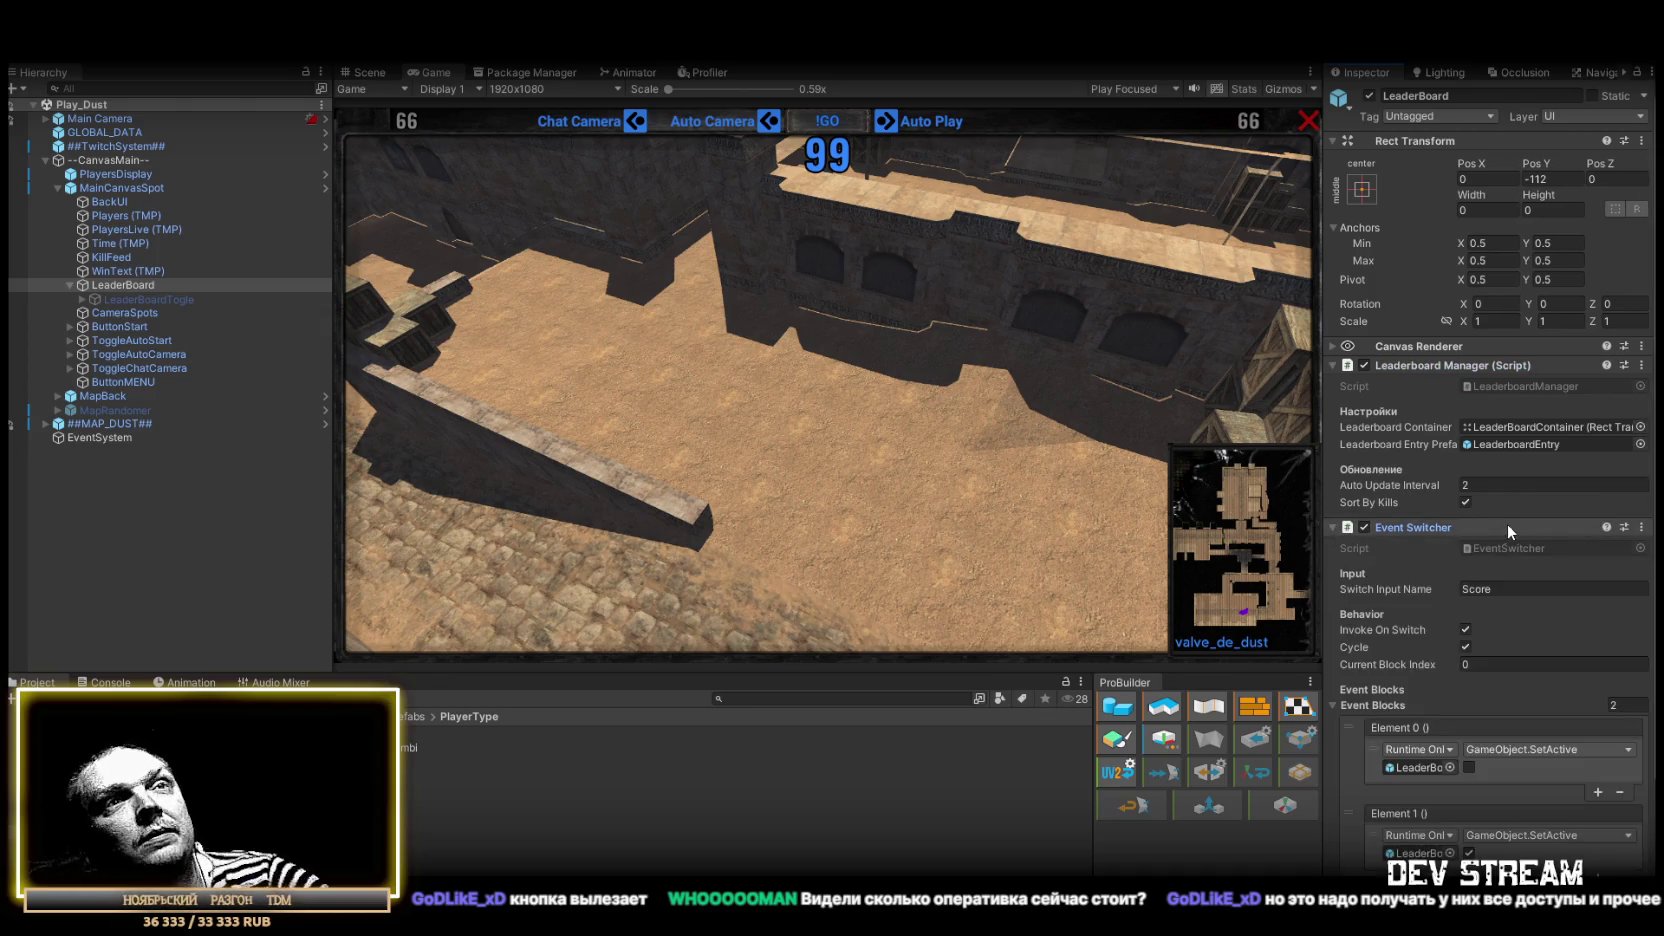
scroll(1507, 502, "down", 3)
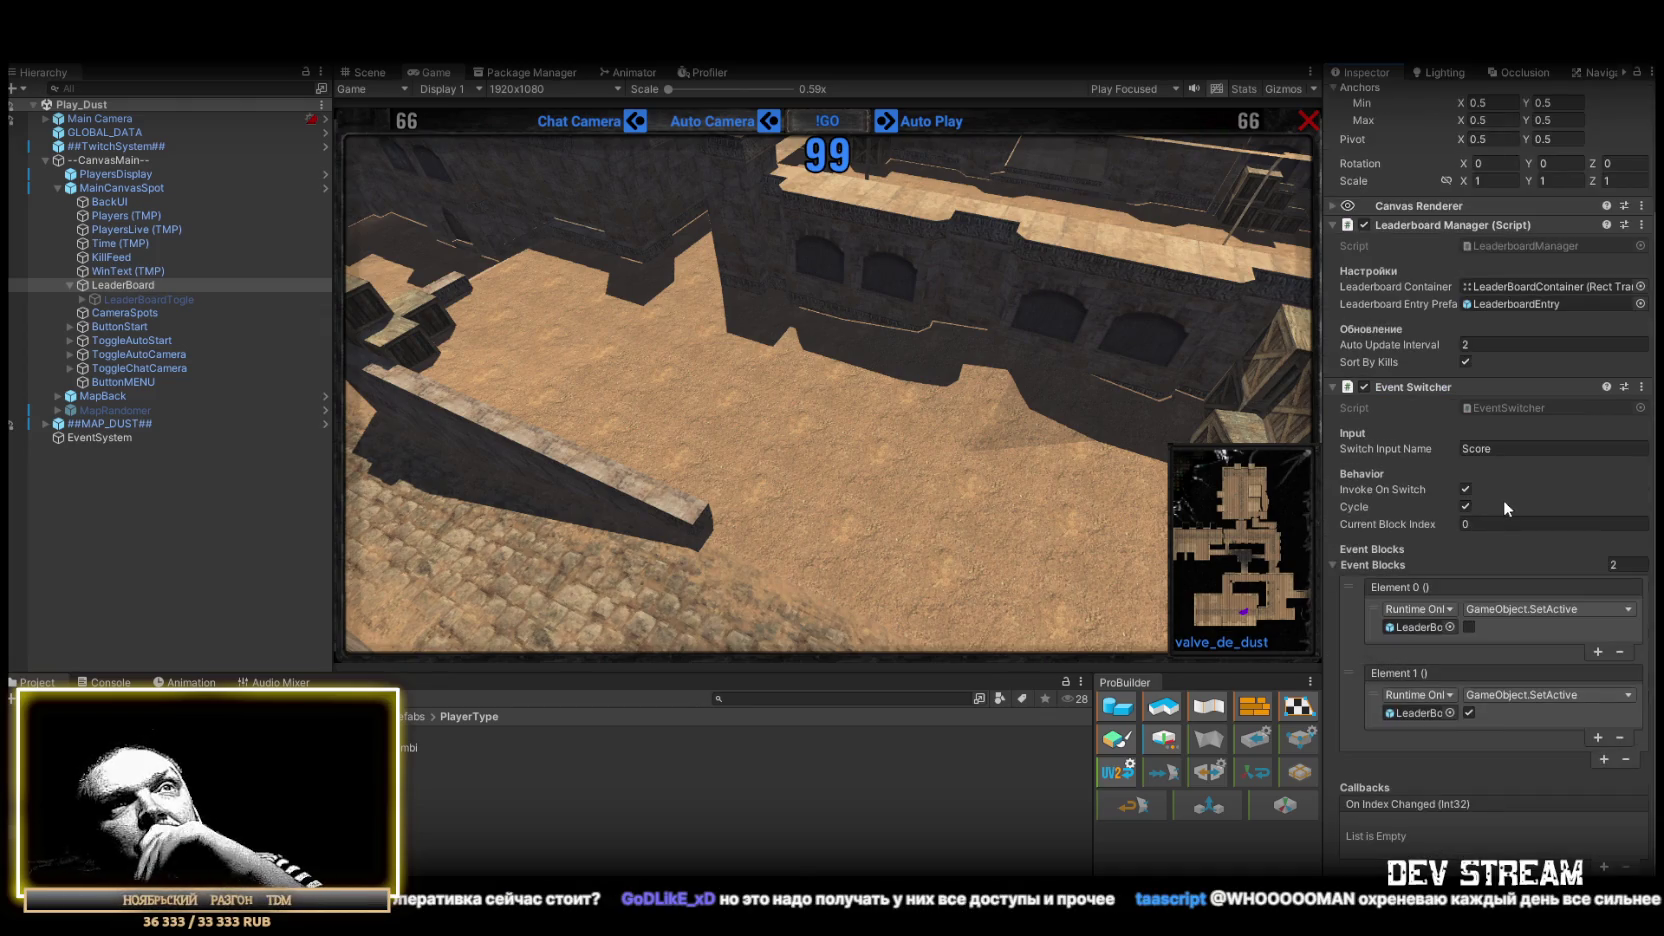
scroll(1502, 497, "up", 2)
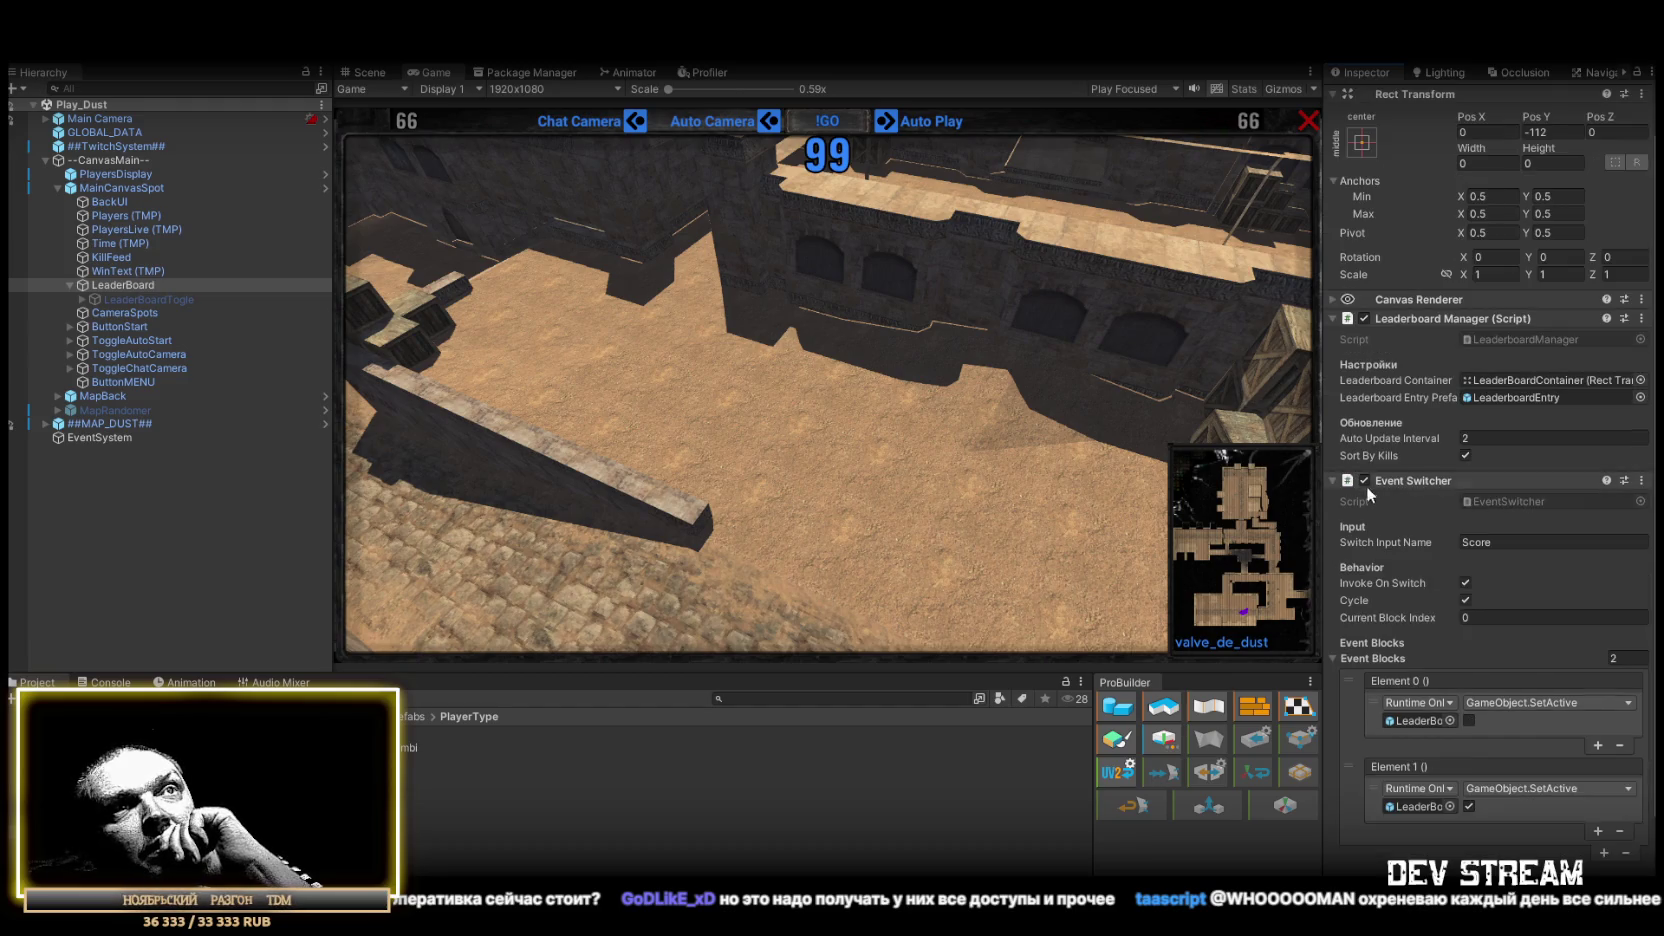
left_click(1333, 479)
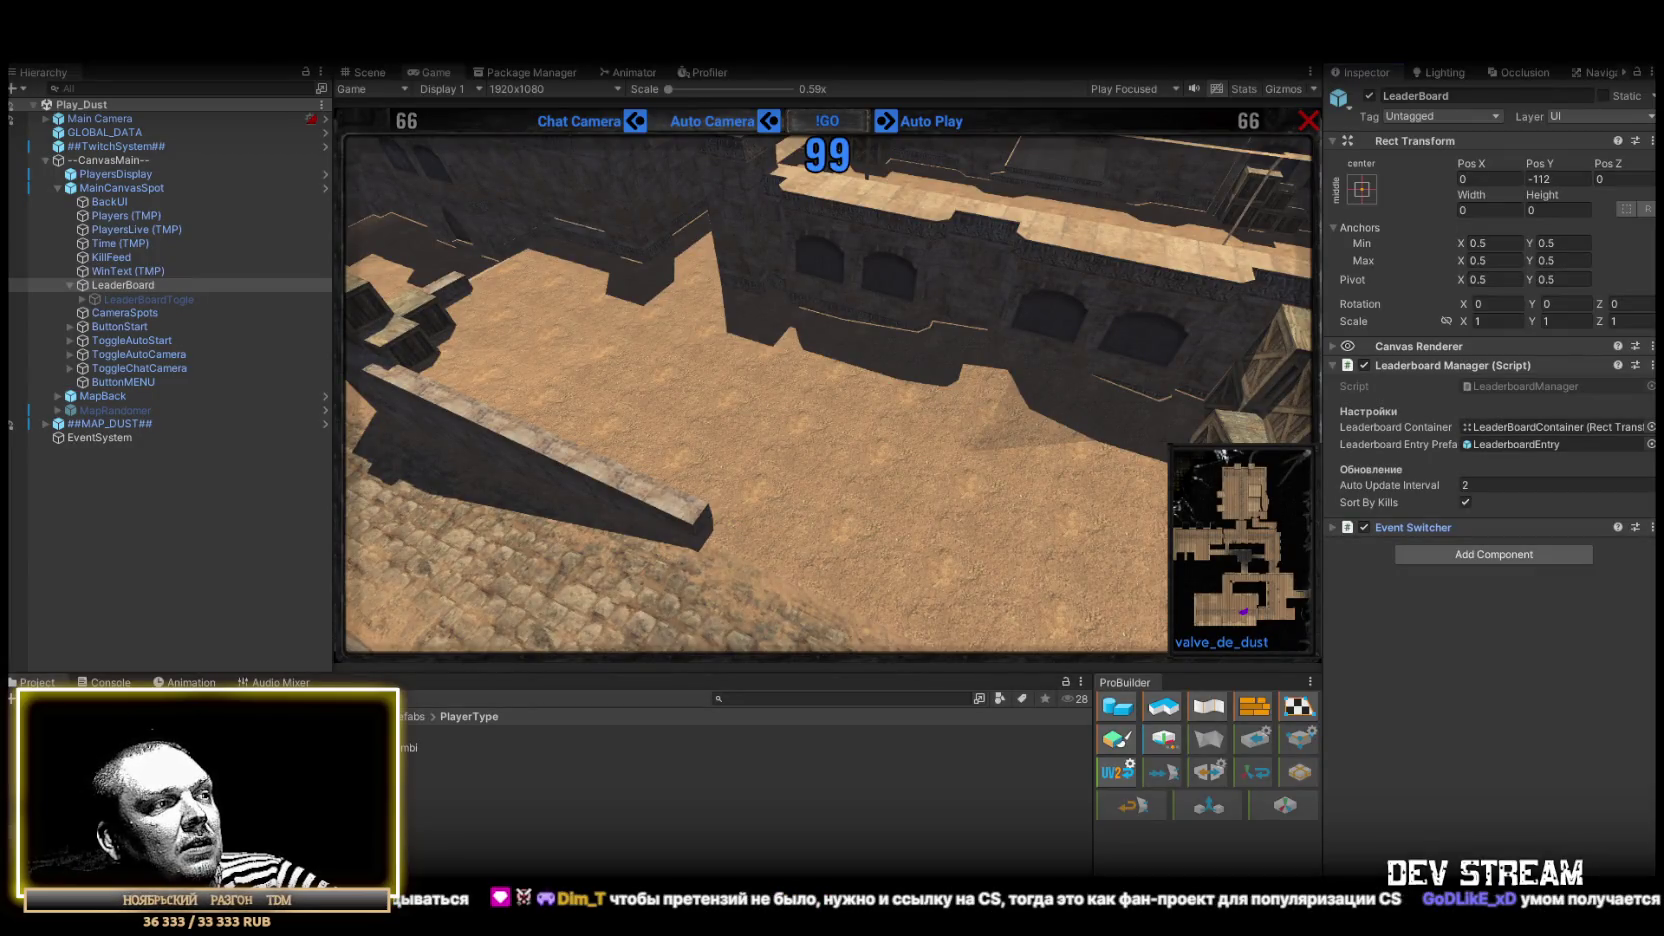
Step: Reposition the Task Manager window showing Ethernet performance
left_click_drag(1077, 137, 1027, 158)
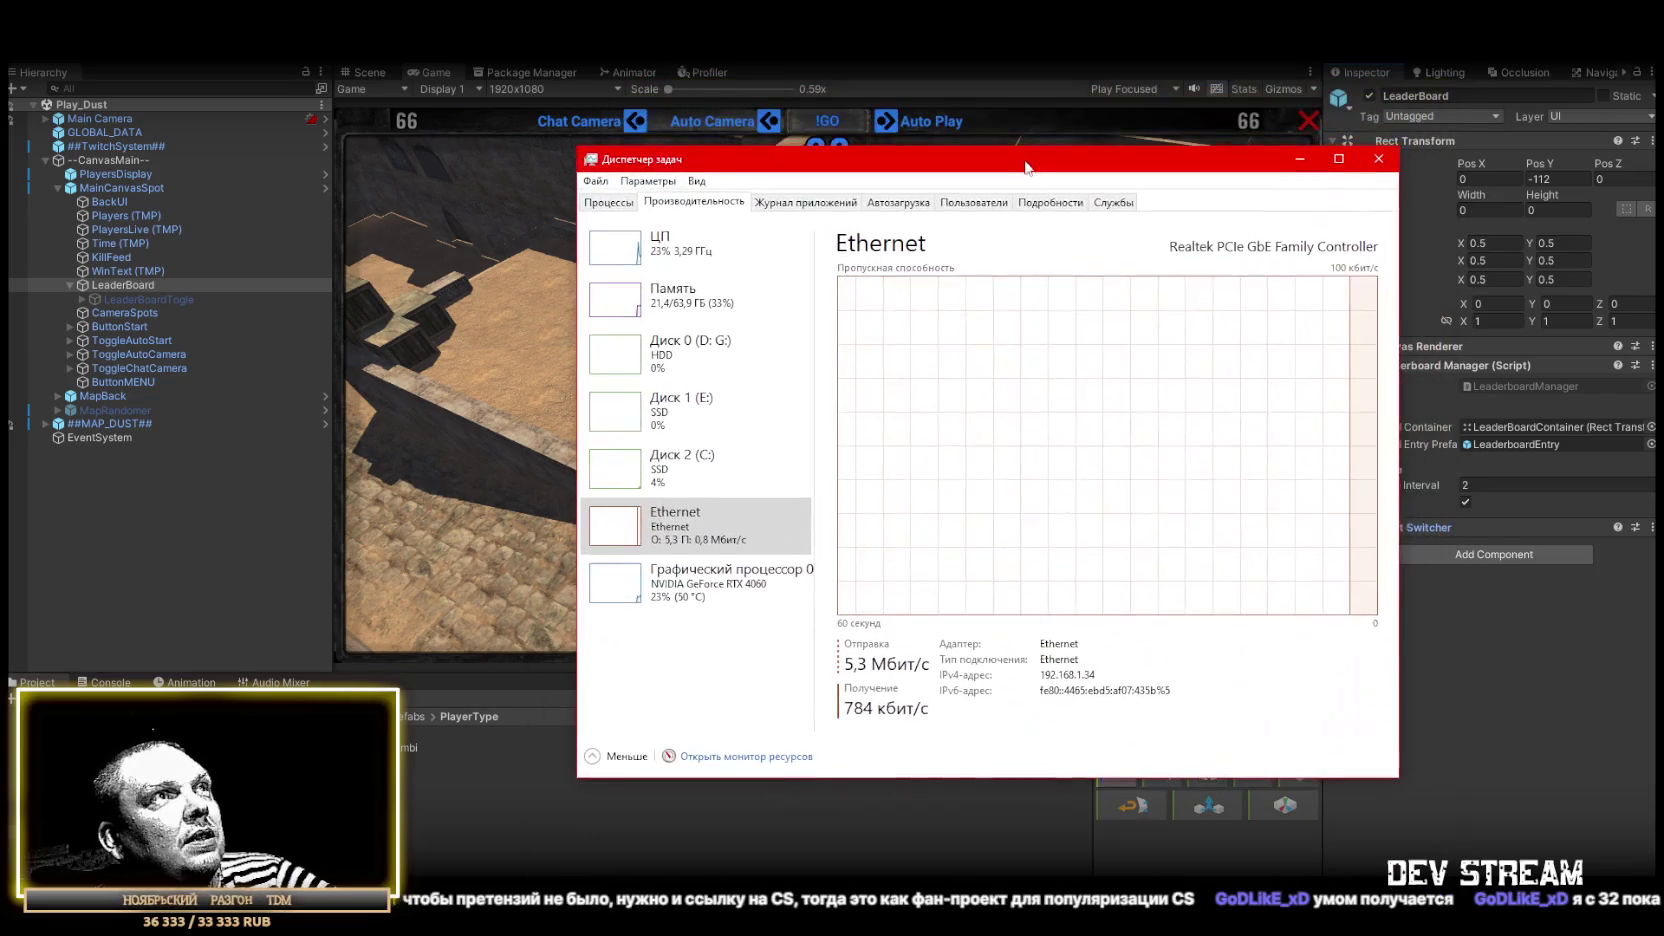
Step: Review Task Manager's memory usage of 21,4 of 63,9 ГБ, then close Task Manager
left_click(708, 313)
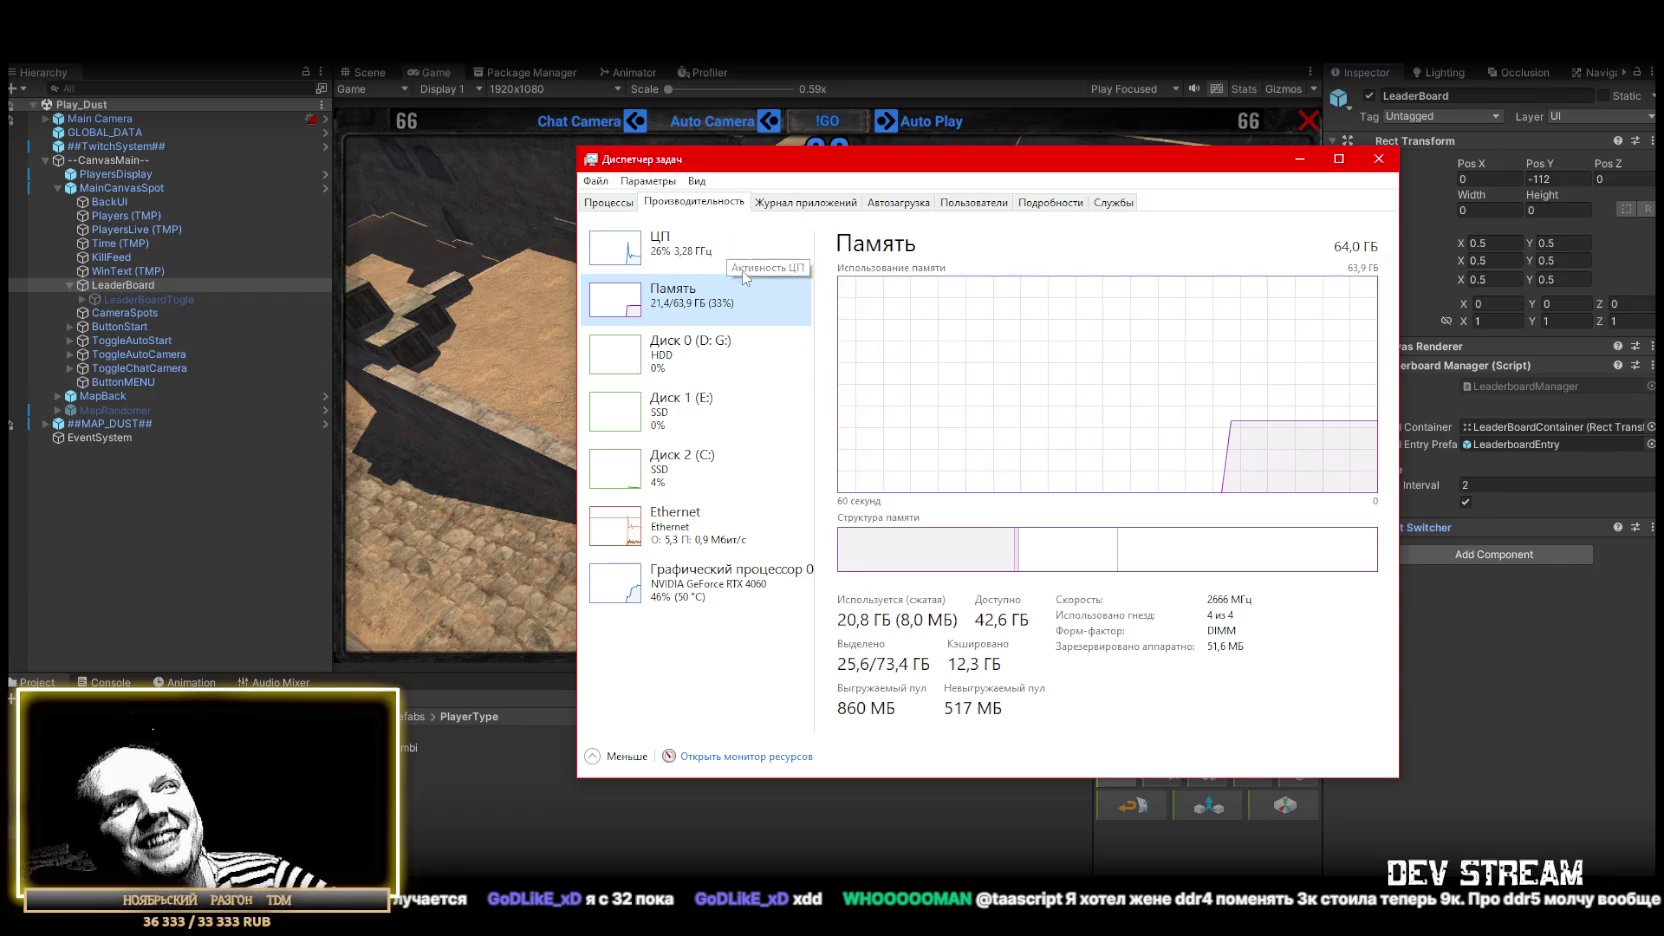
mouse_move(1116, 558)
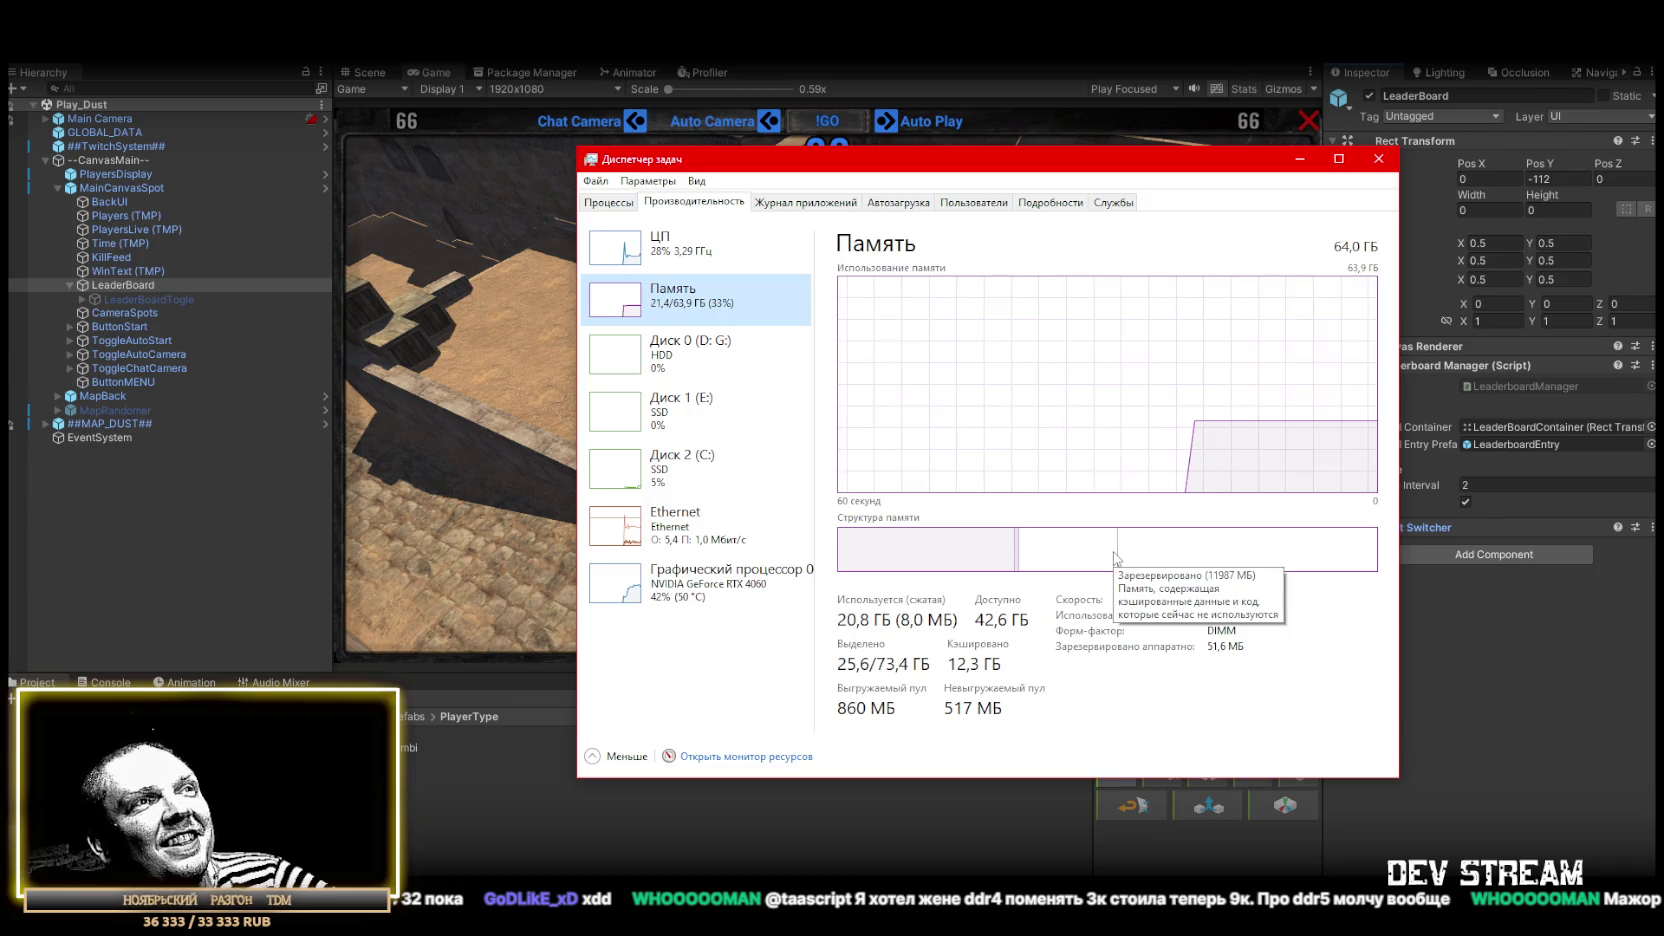
left_click(1068, 132)
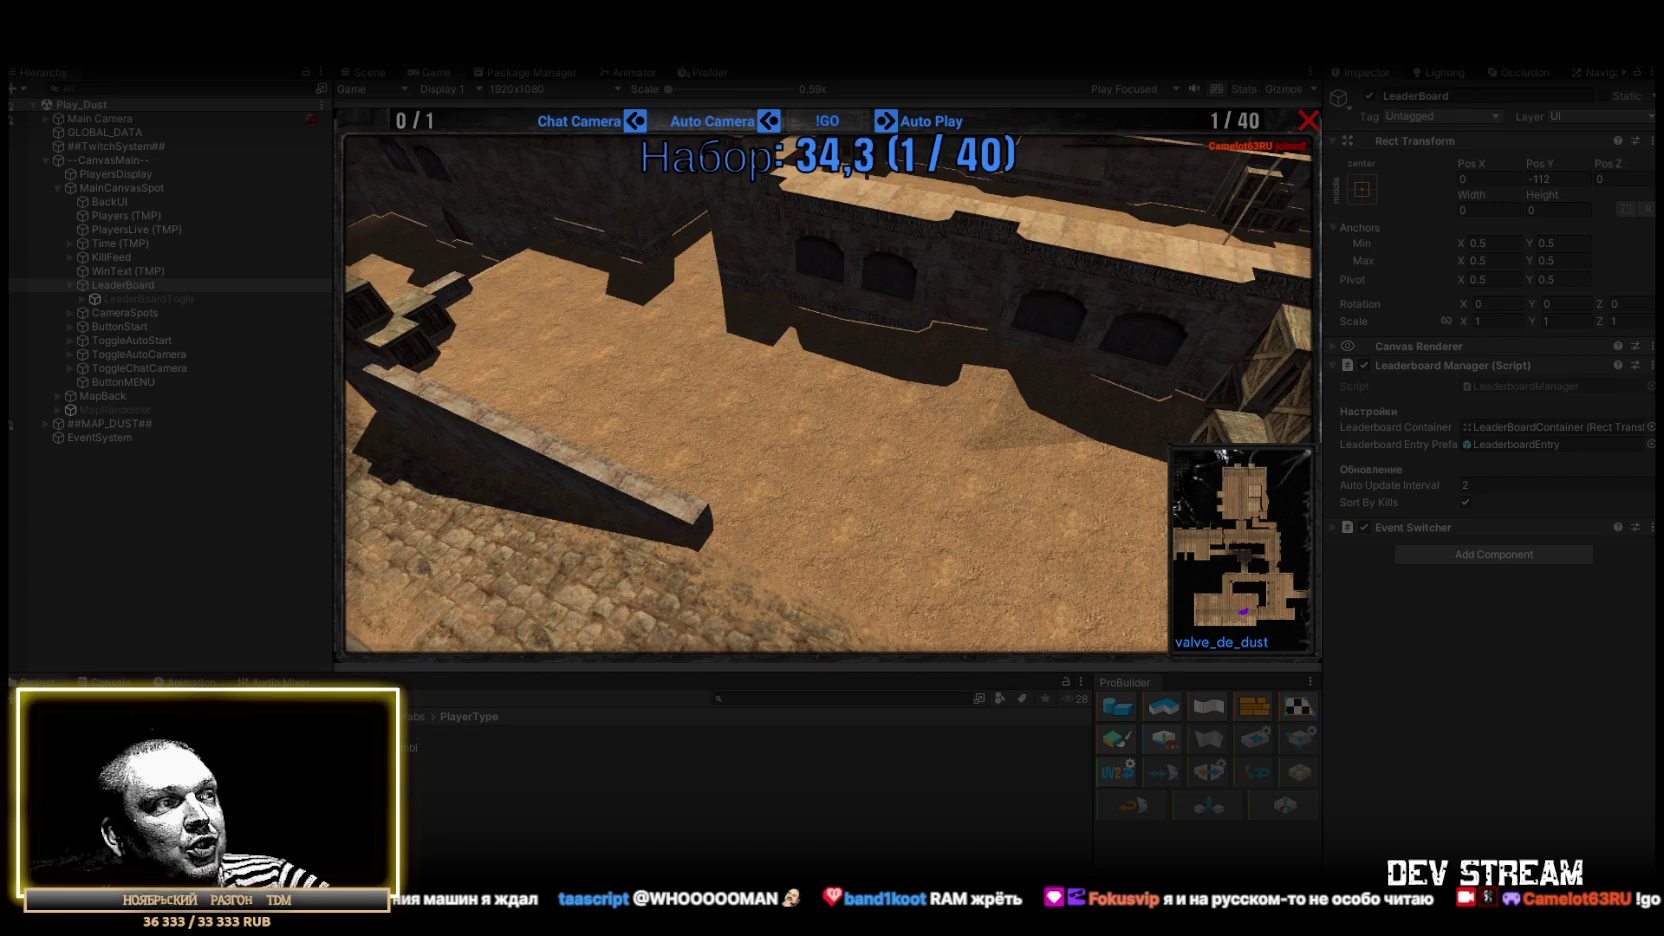
Step: Reopen Task Manager, then move and narrow its window beside the running Game view
key("ctrl+shift+Escape")
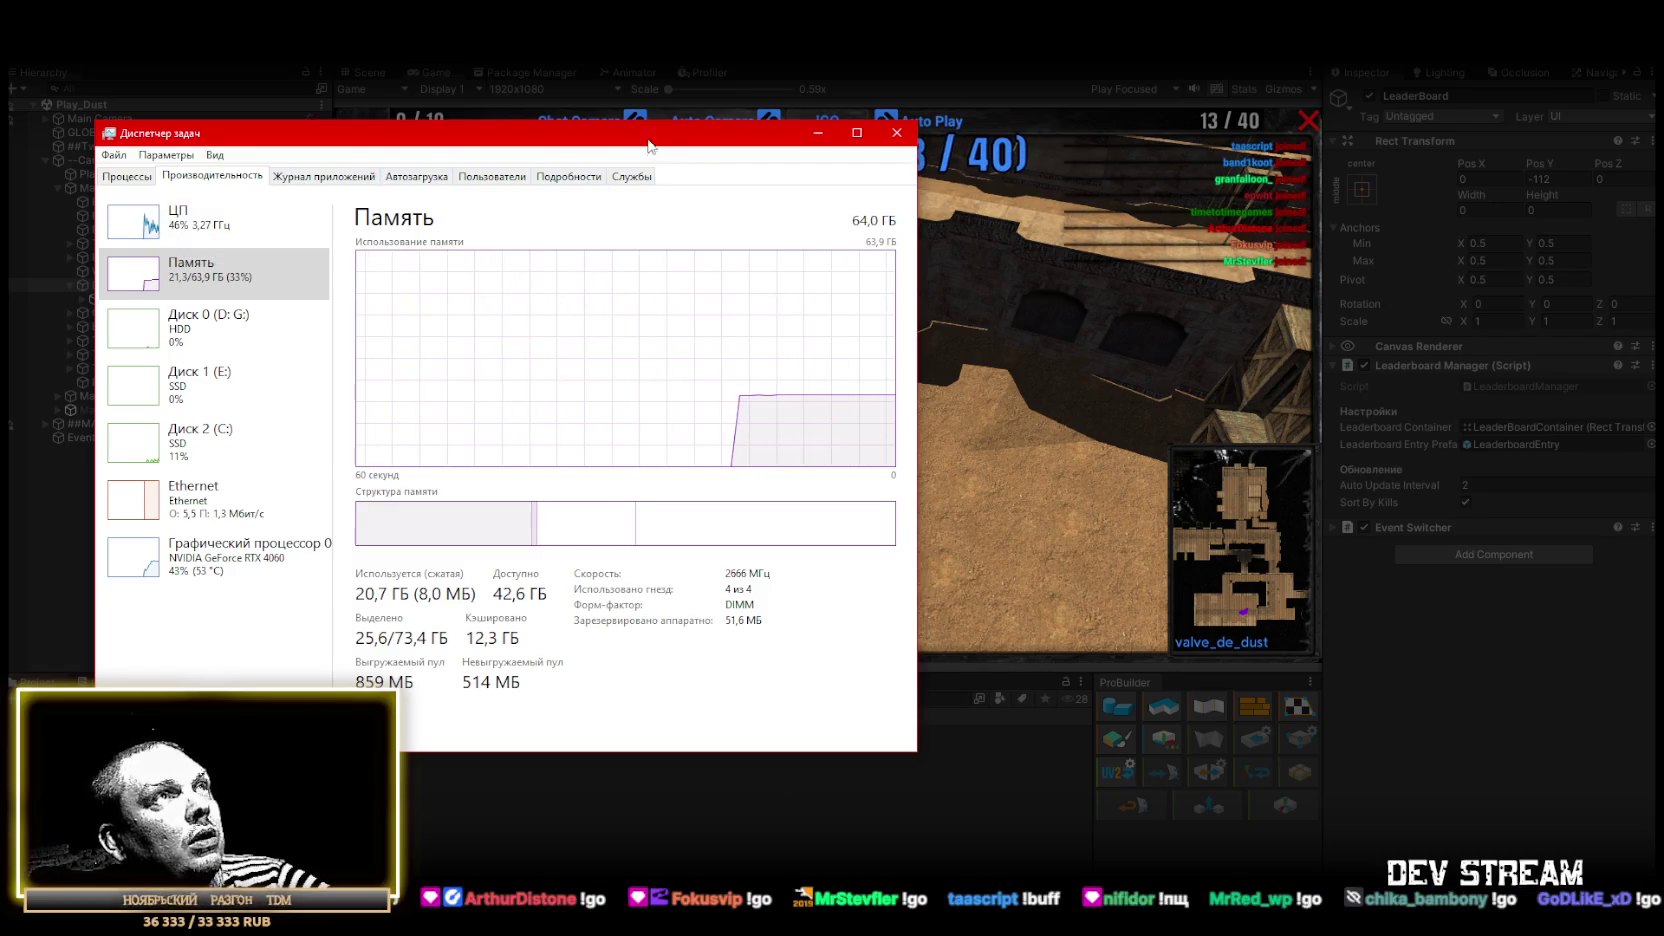
left_click_drag(648, 146, 602, 102)
left_click_drag(870, 292, 304, 313)
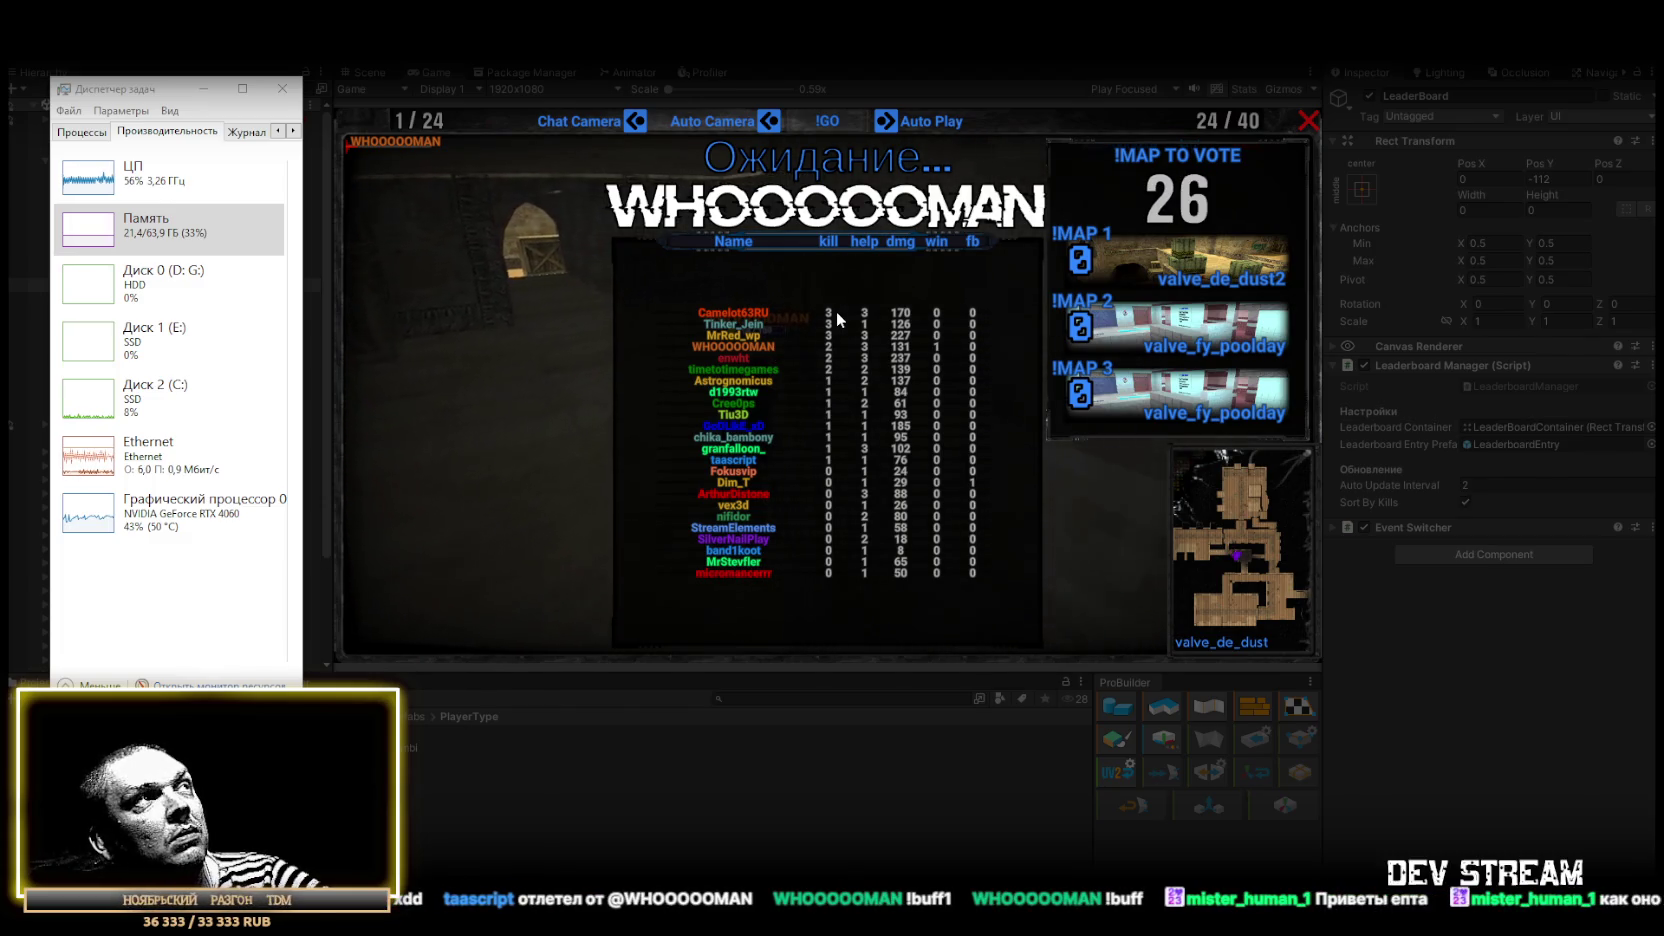
Step: Bring Unity to the front, check the Console, inspect ButtonStart, then reselect LeaderBoard
left_click(789, 121)
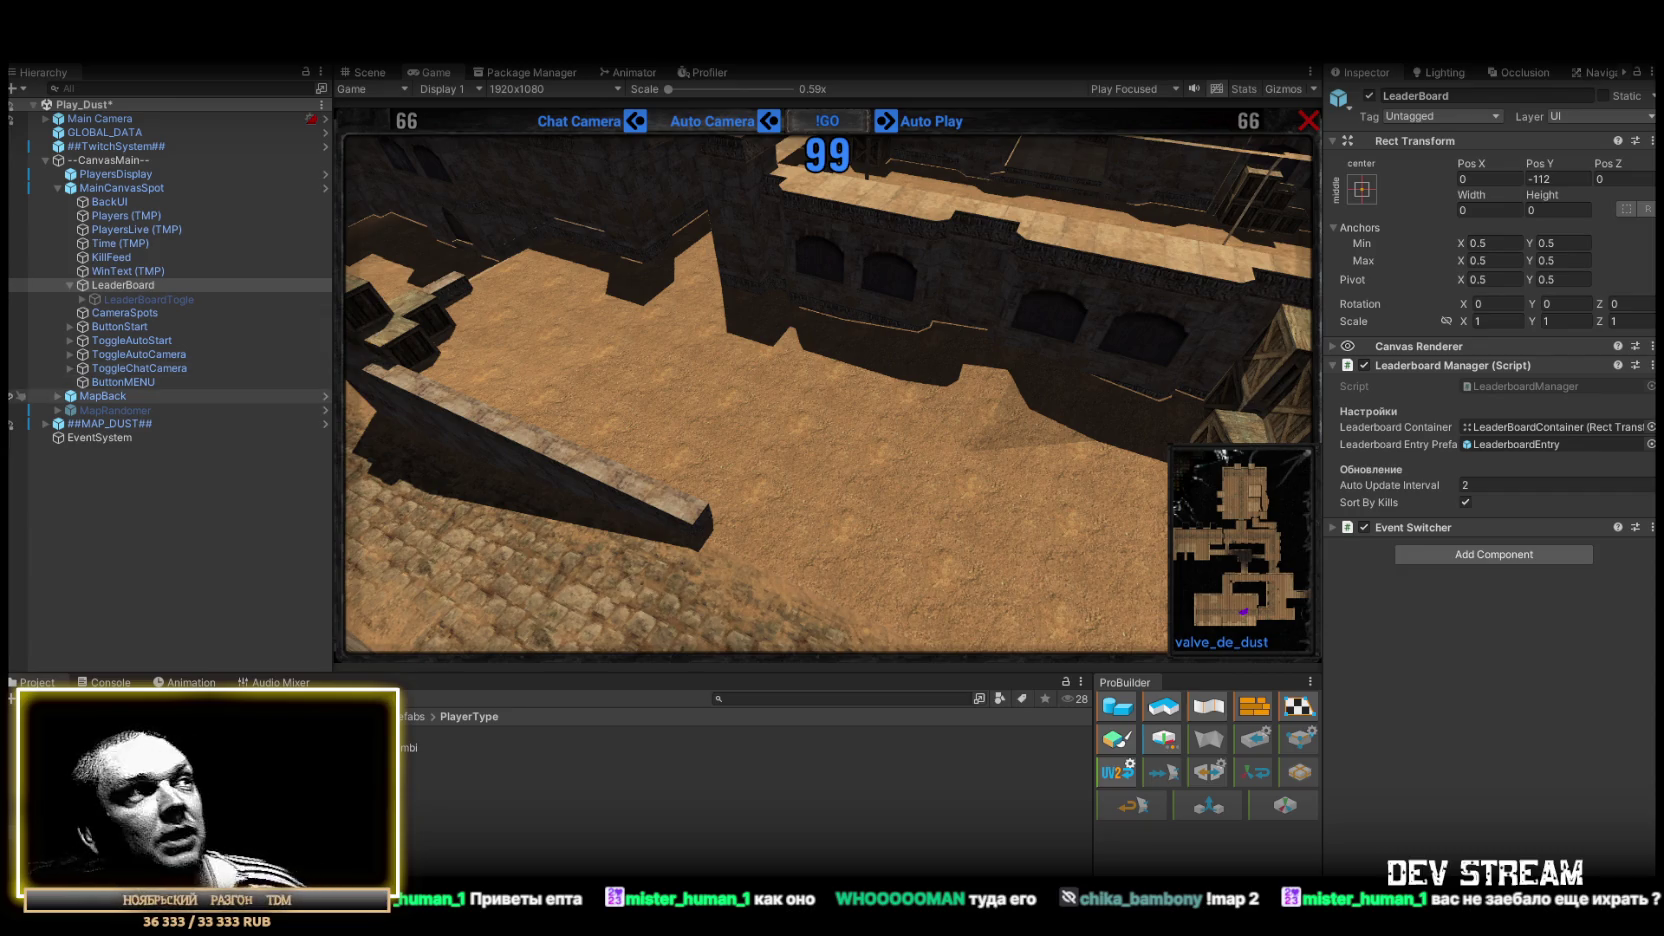
left_click(110, 682)
left_click(38, 682)
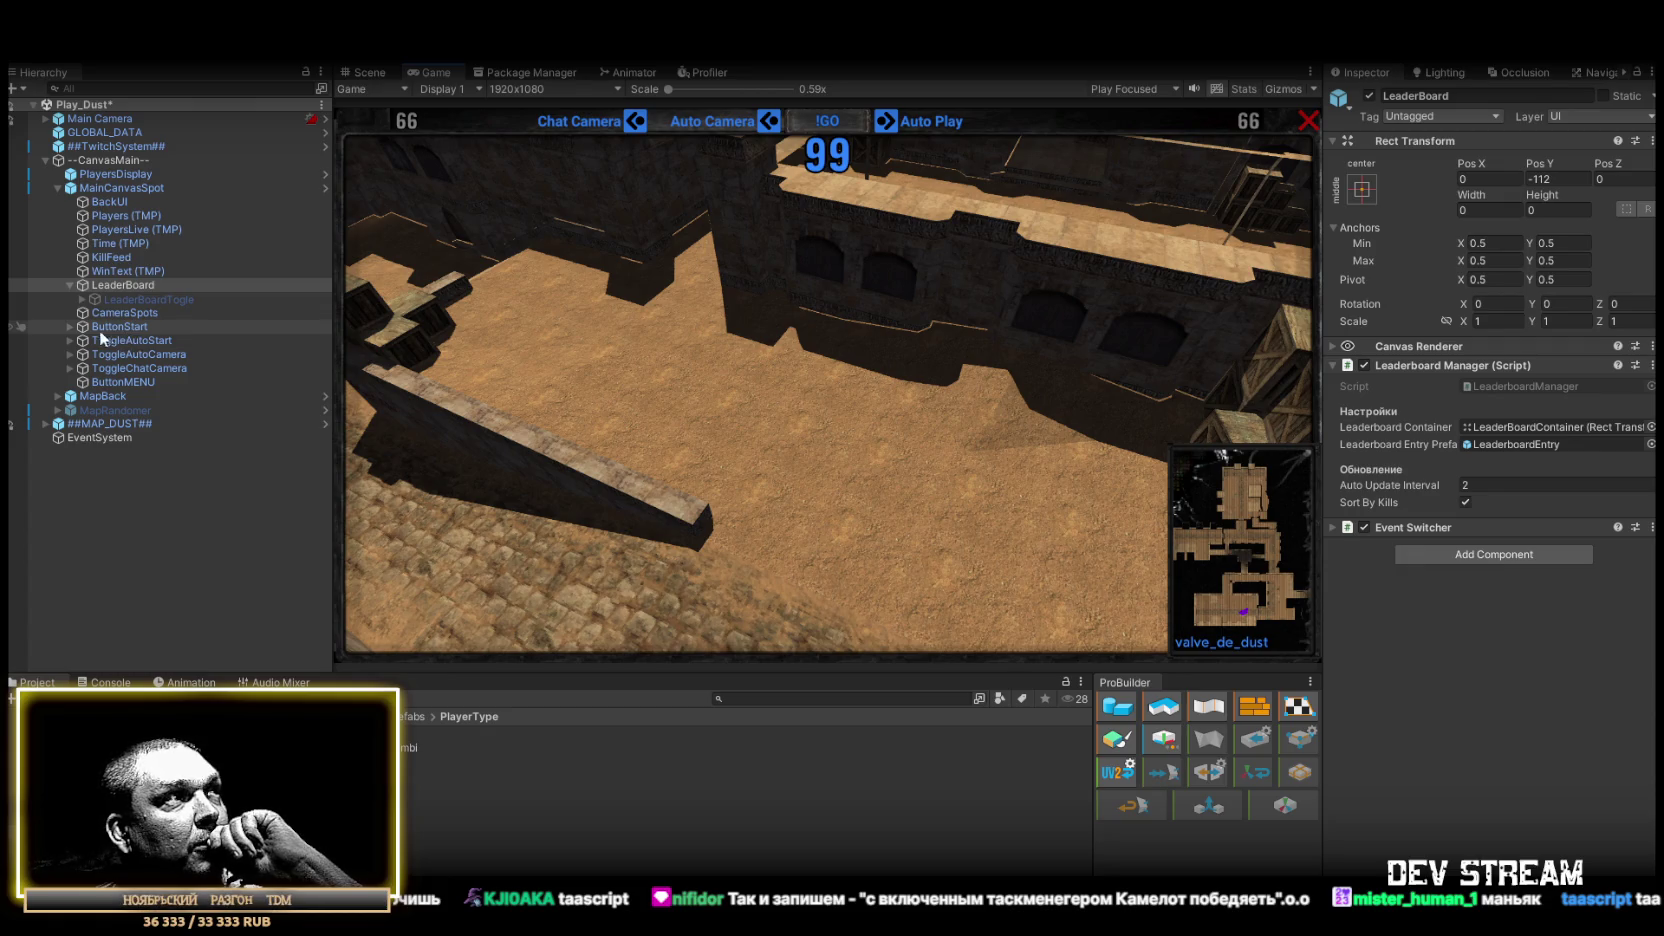
left_click(64, 326)
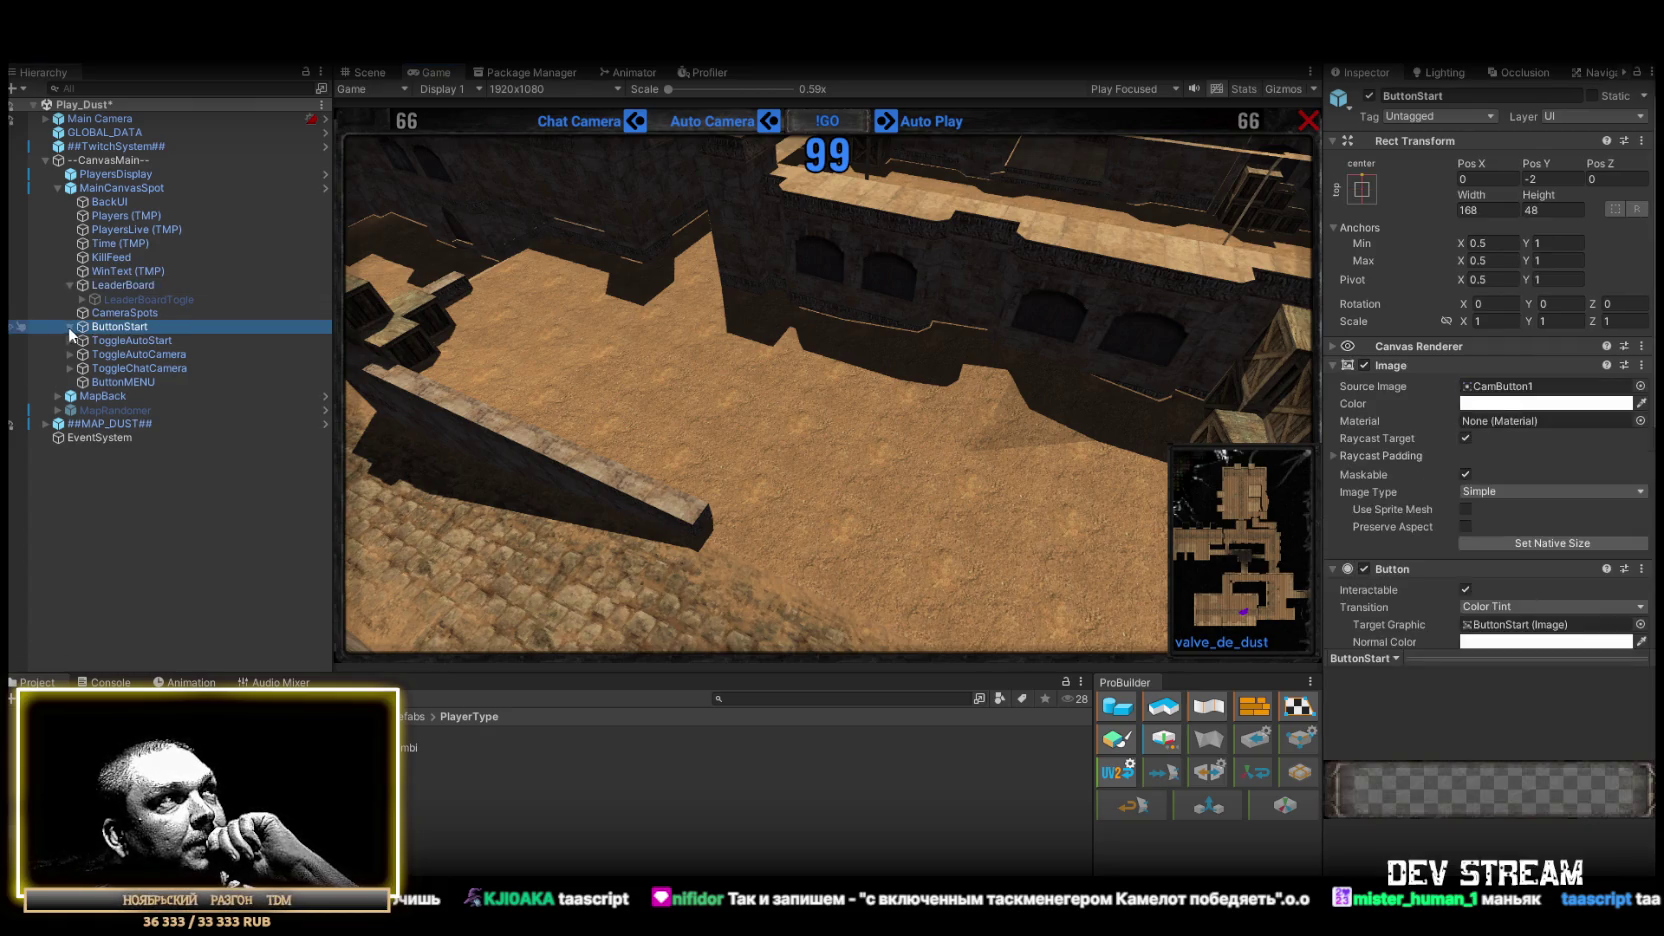
left_click(113, 284)
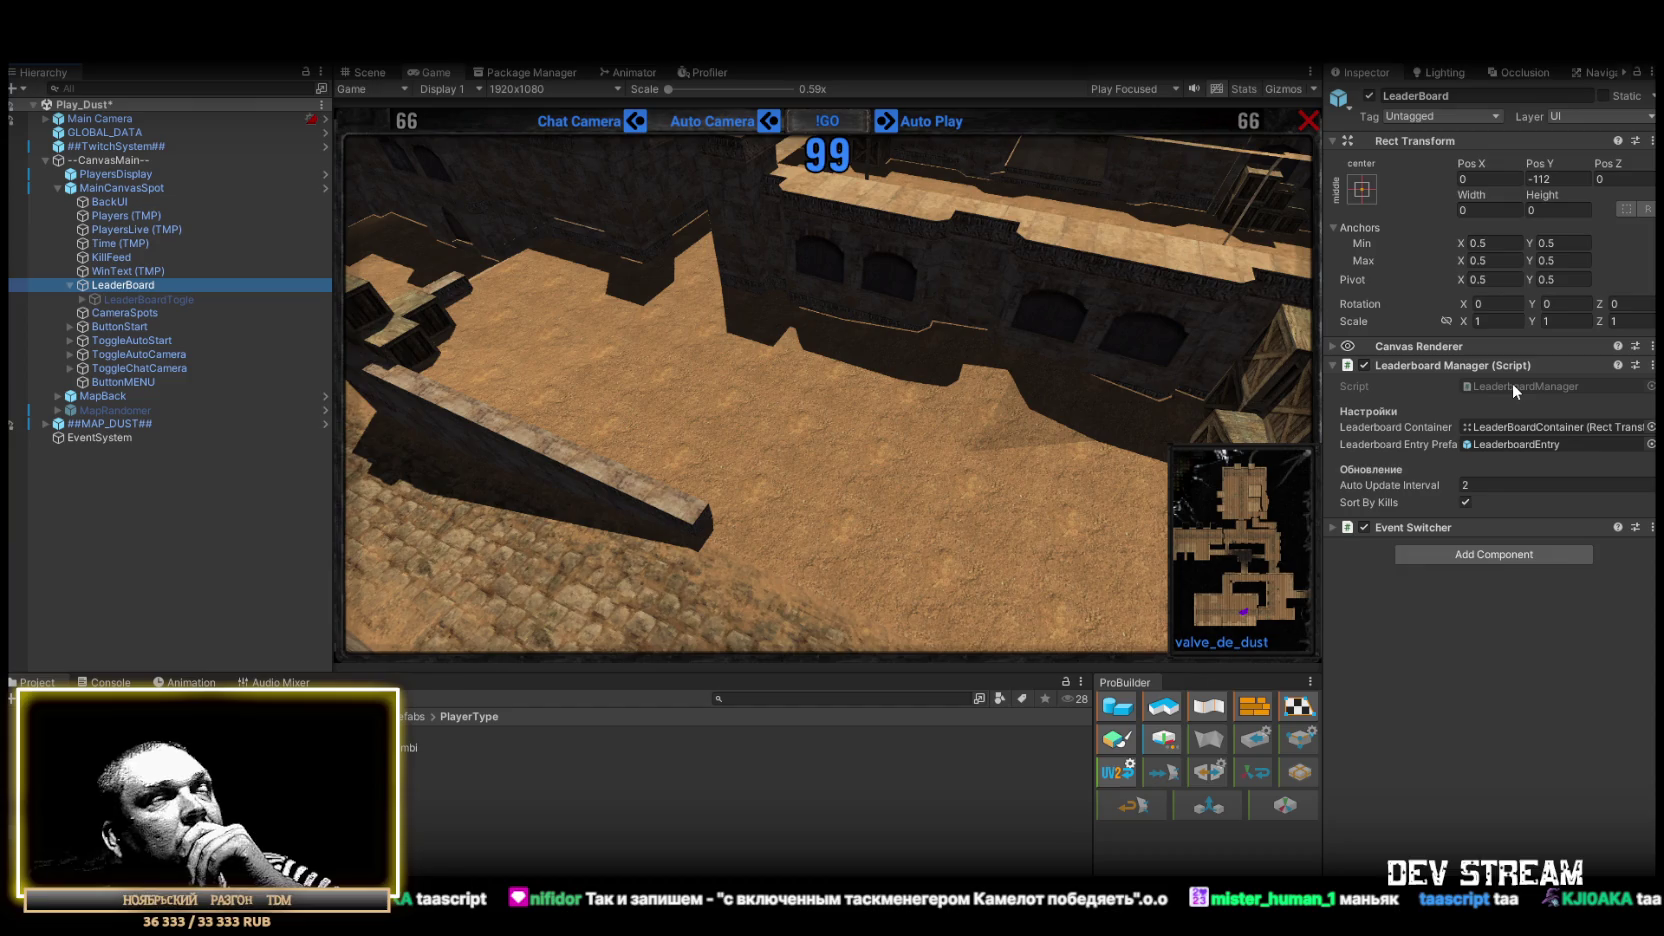
Step: Open LeaderboardManager.cs in Visual Studio and select all its code, then switch away from it
double_click(1512, 386)
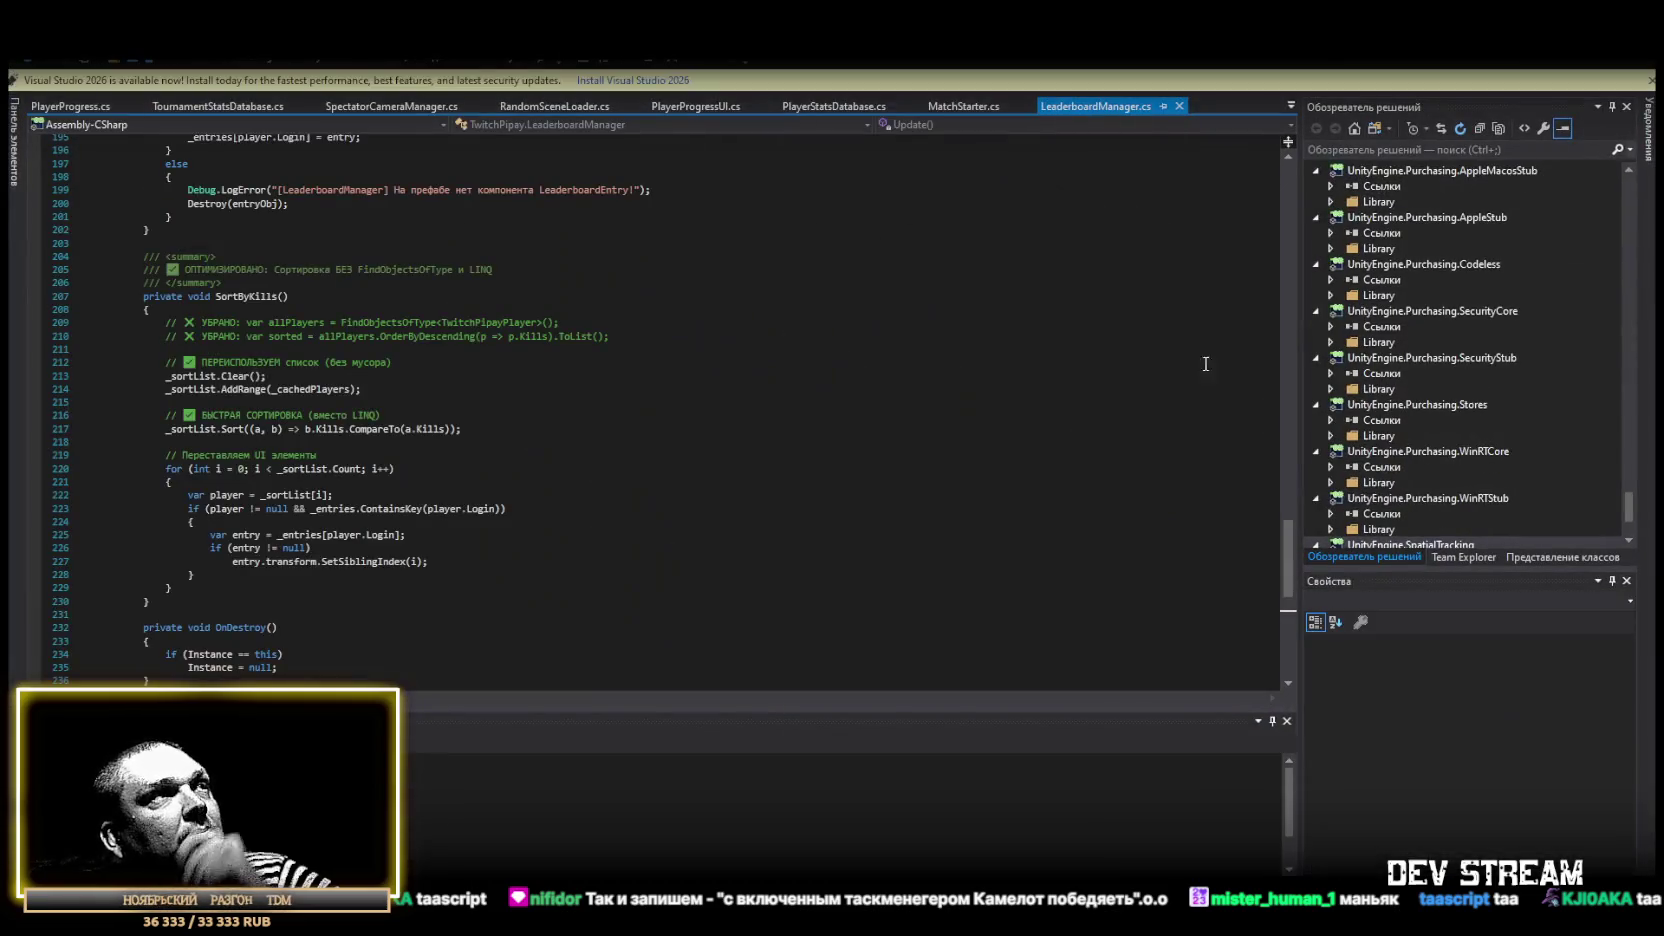
key("ctrl+a")
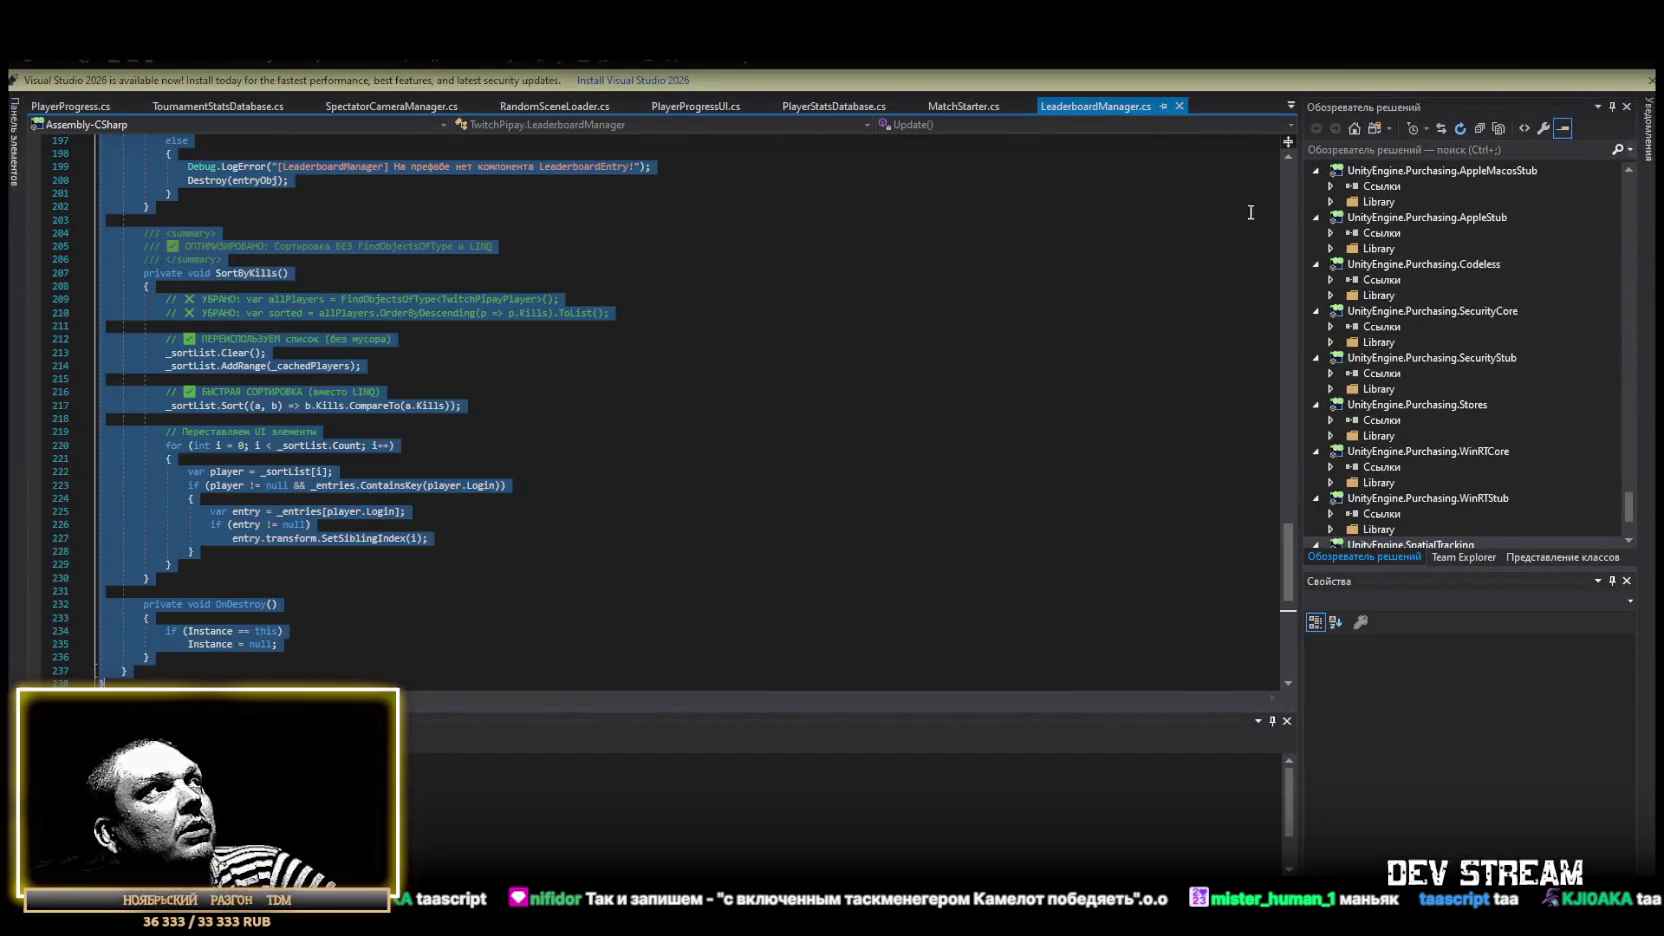
key("alt+Tab")
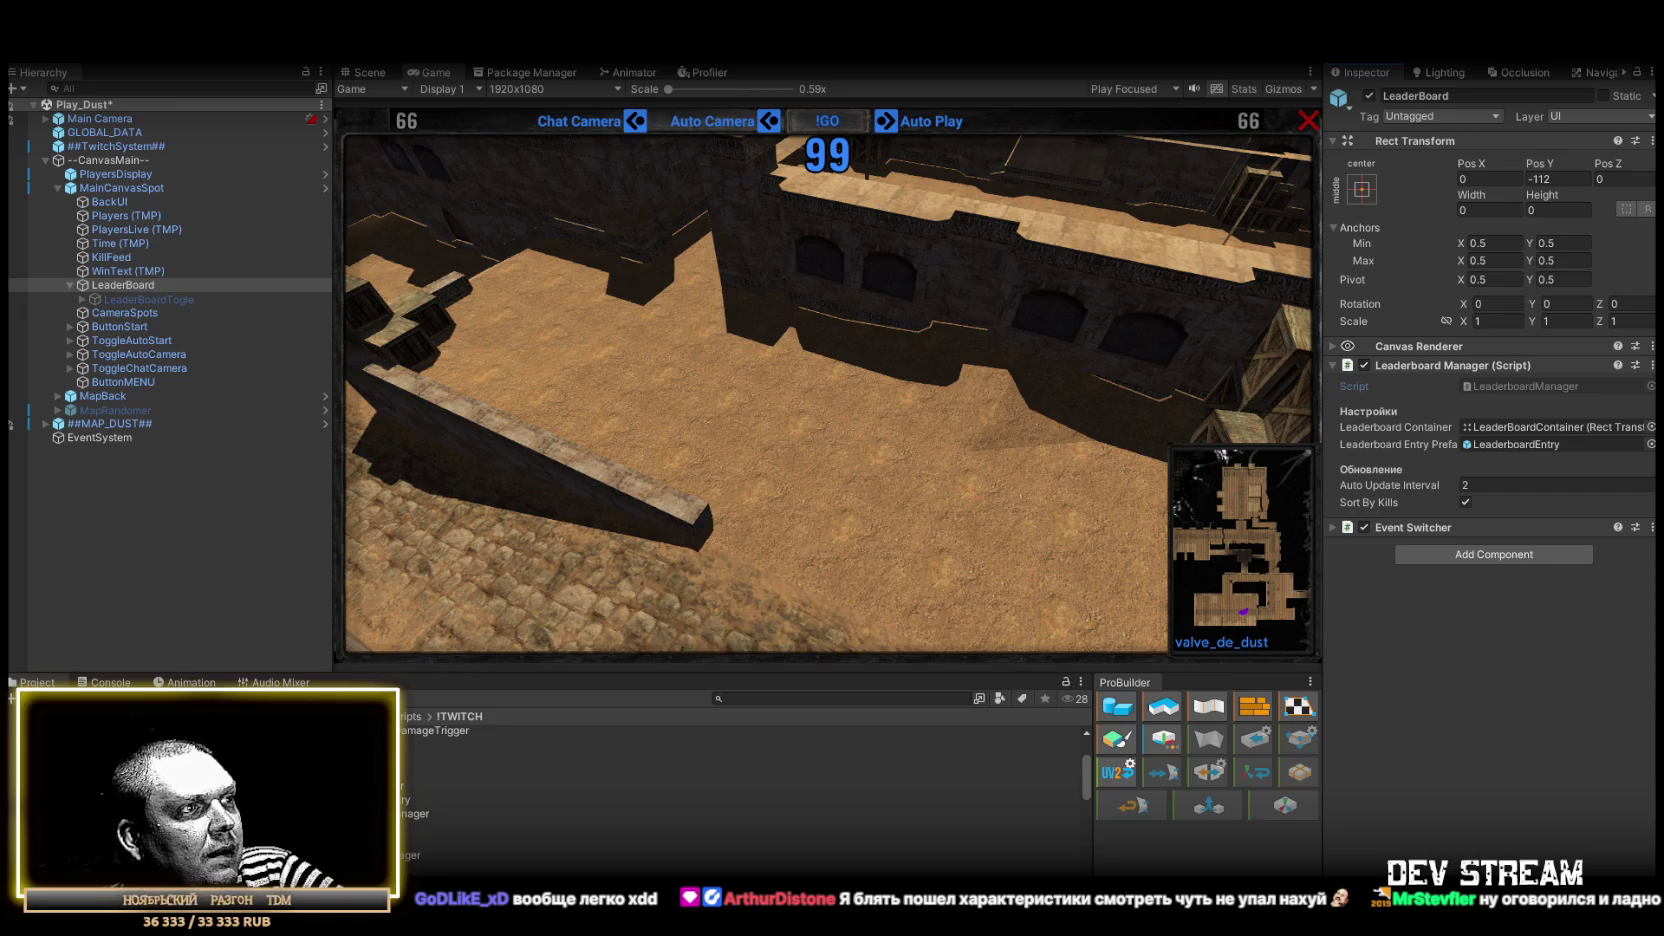
key("alt+Tab")
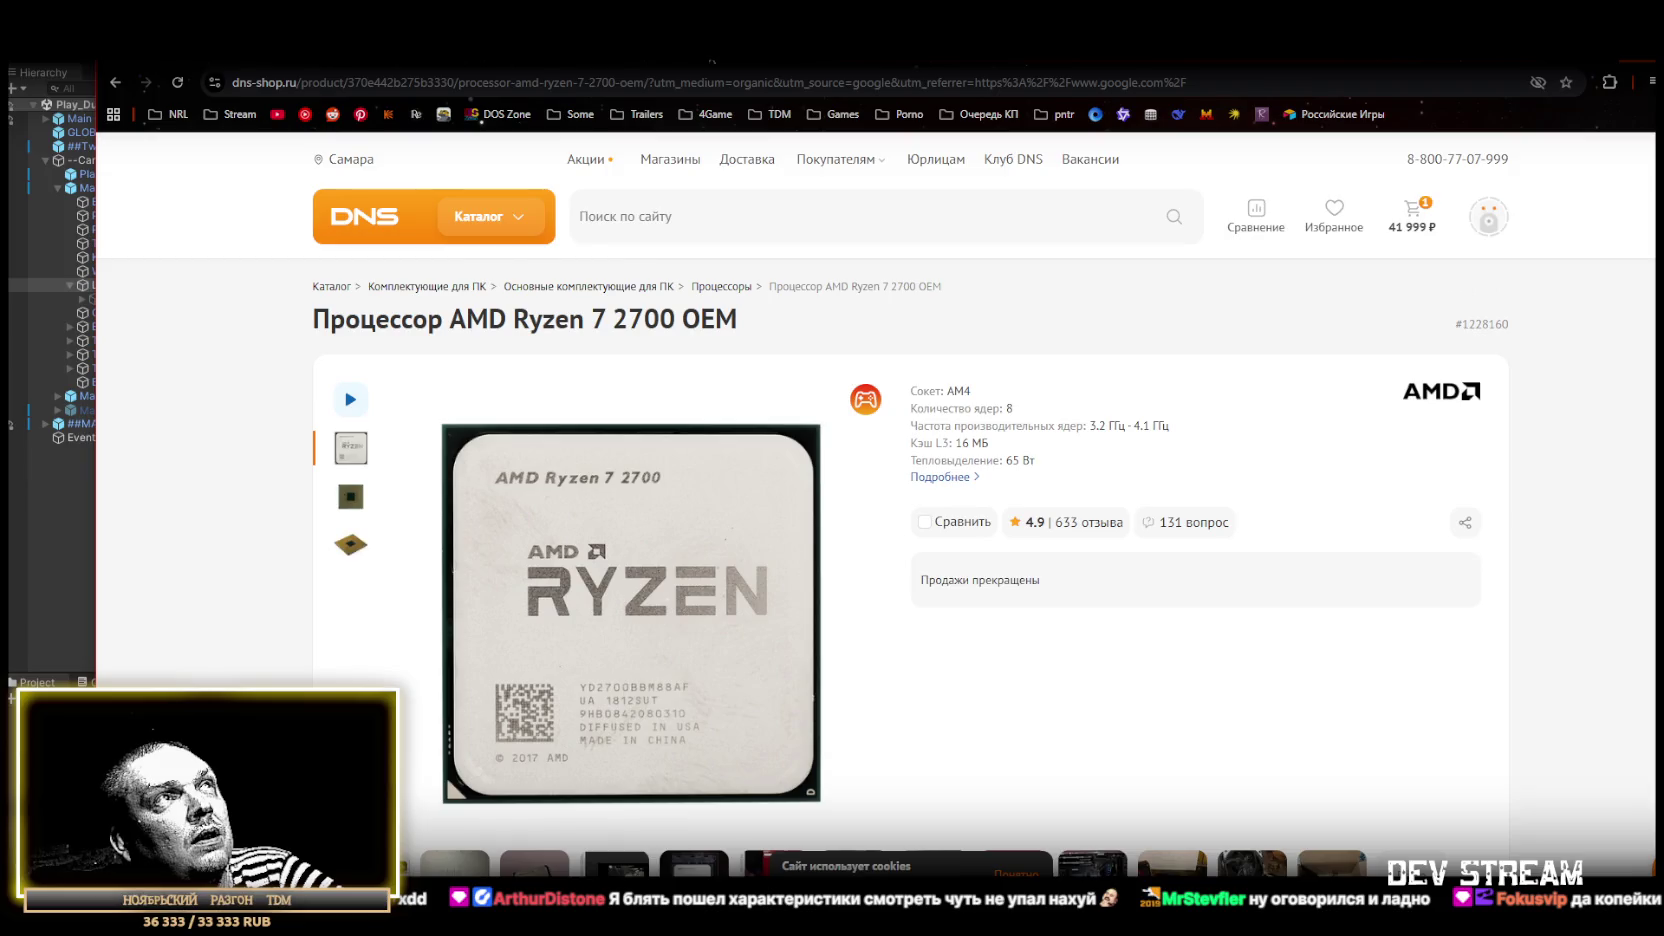
scroll(1050, 533, "down", 1)
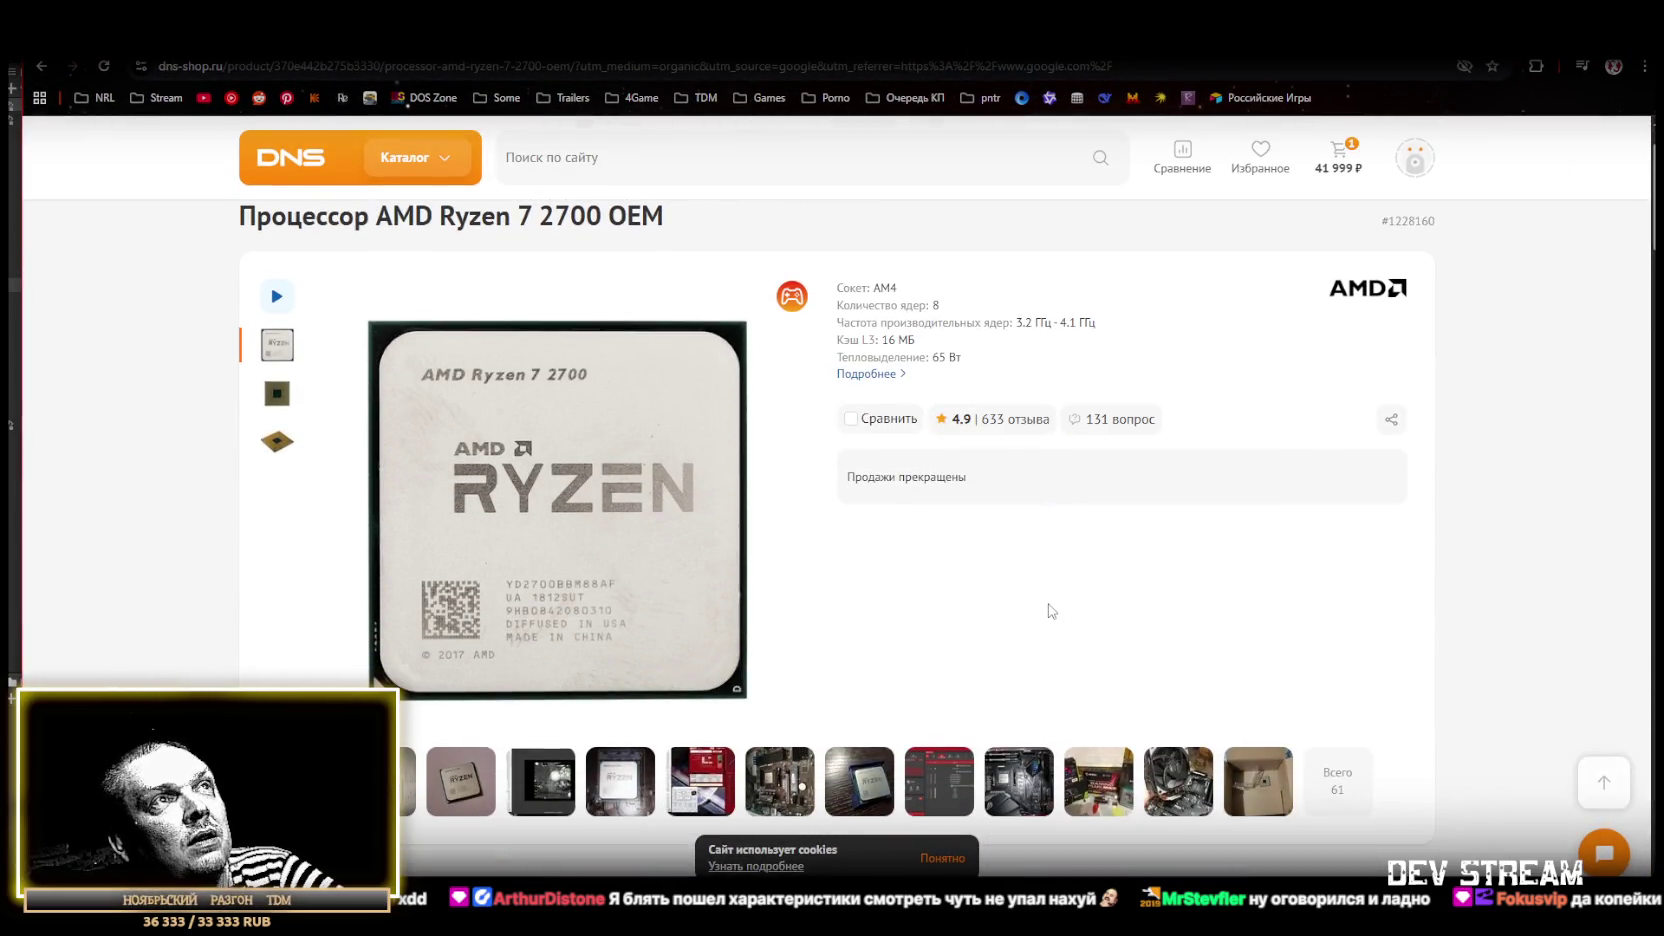
scroll(980, 410, "down", 1)
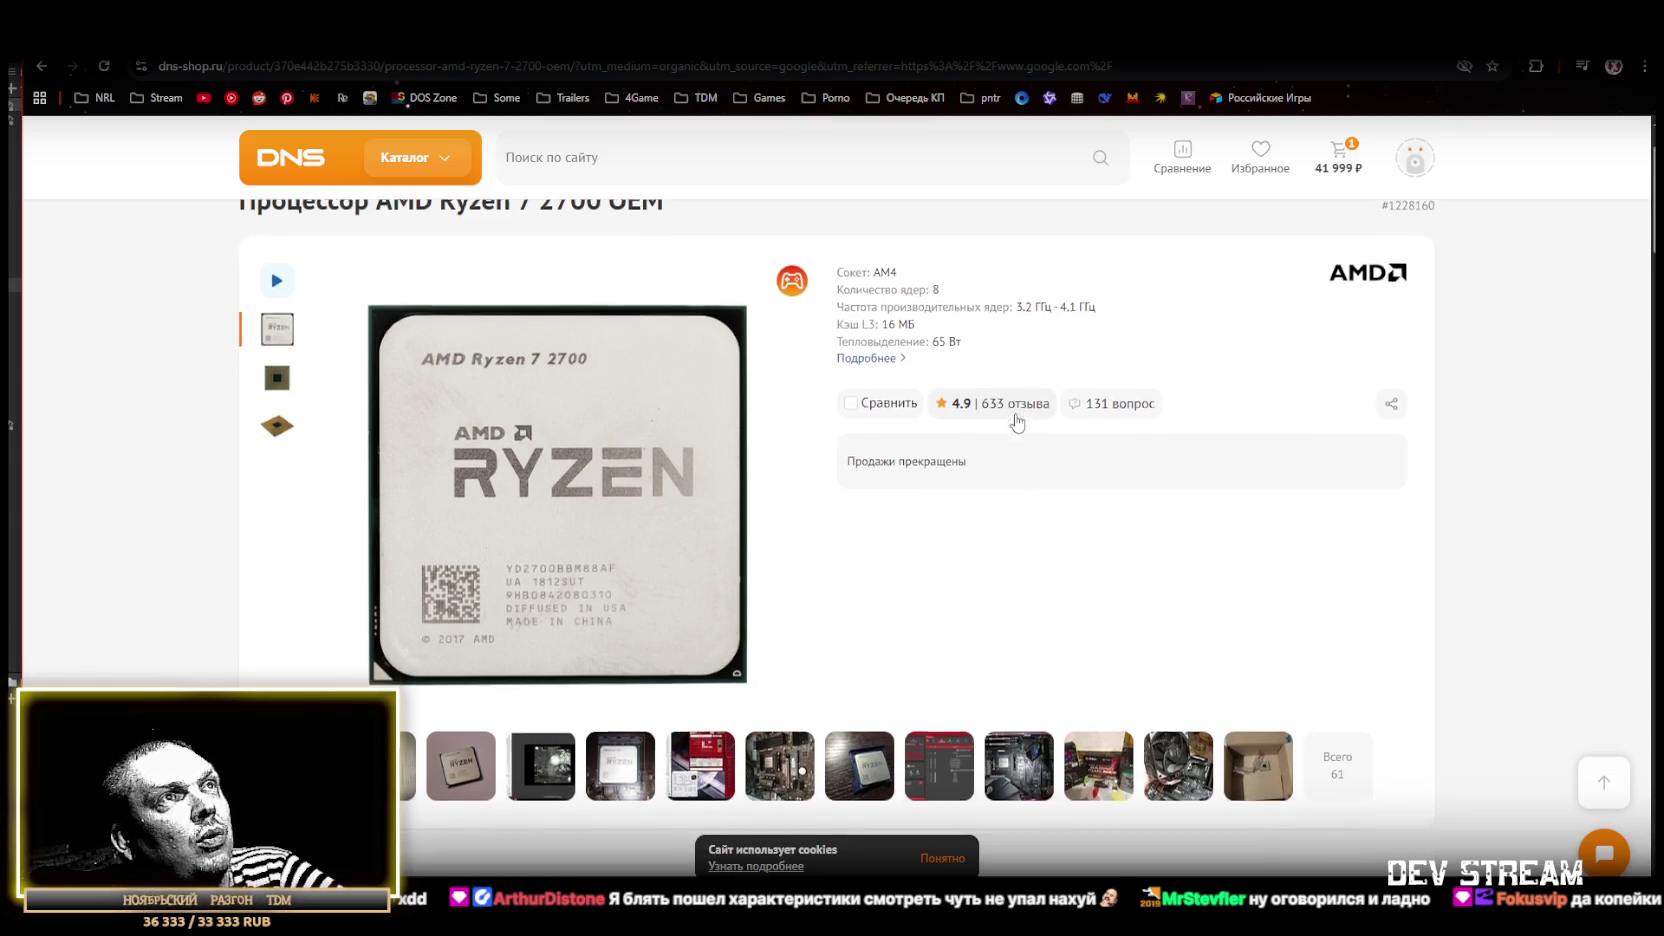
scroll(1015, 421, "down", 5)
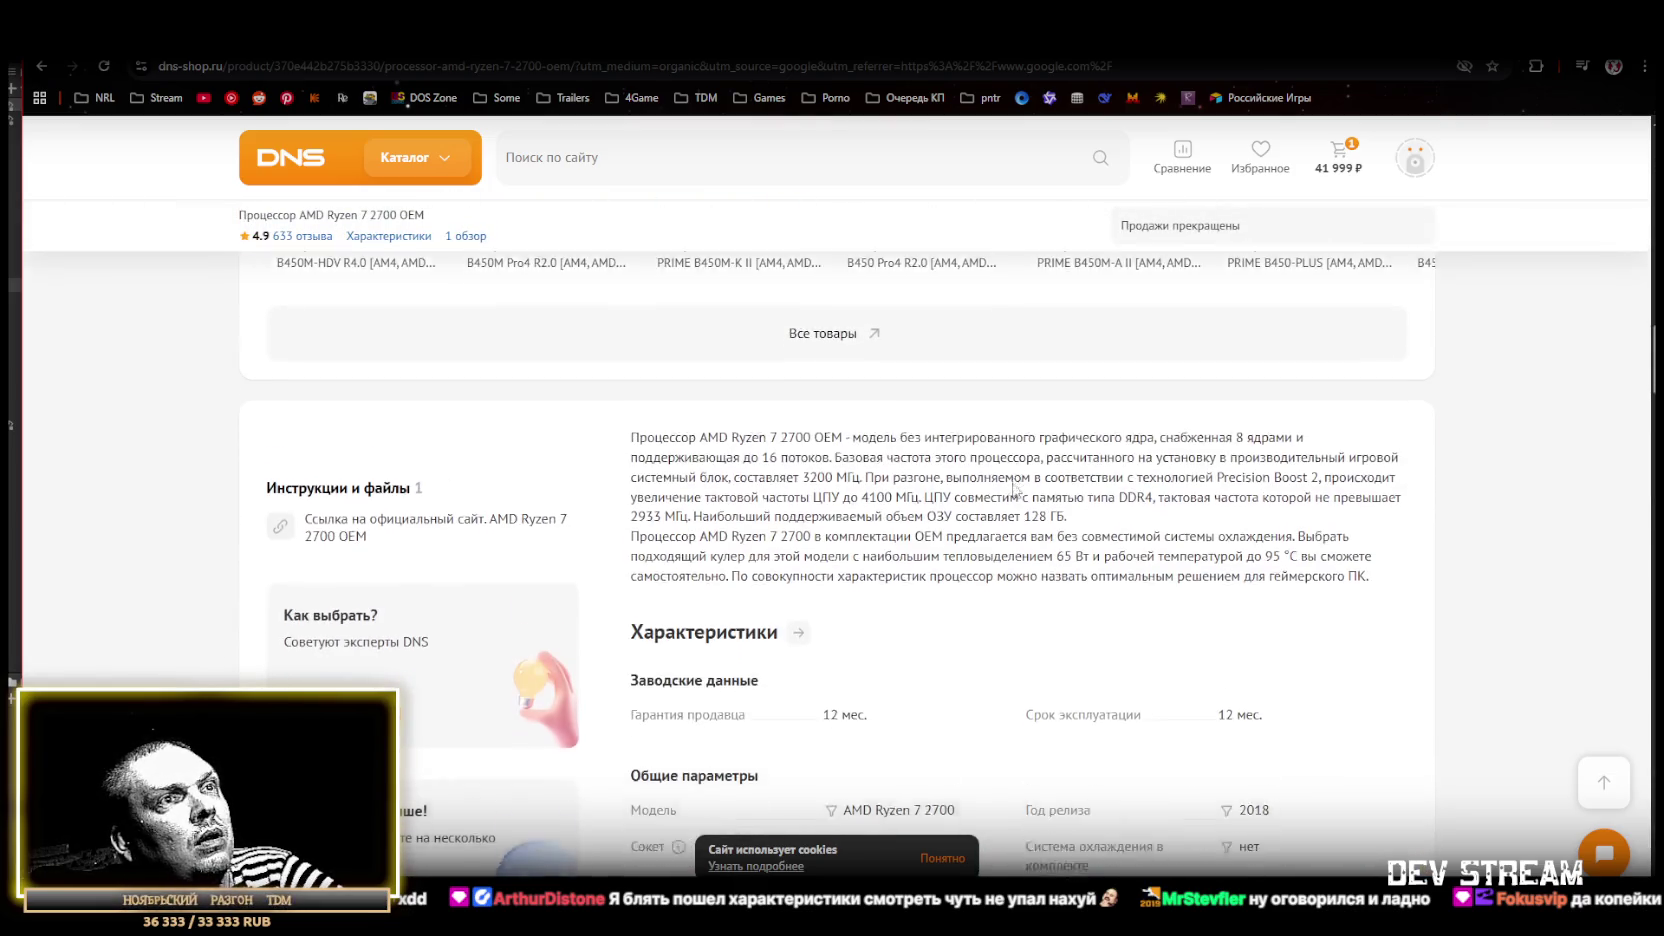
scroll(1015, 490, "down", 2)
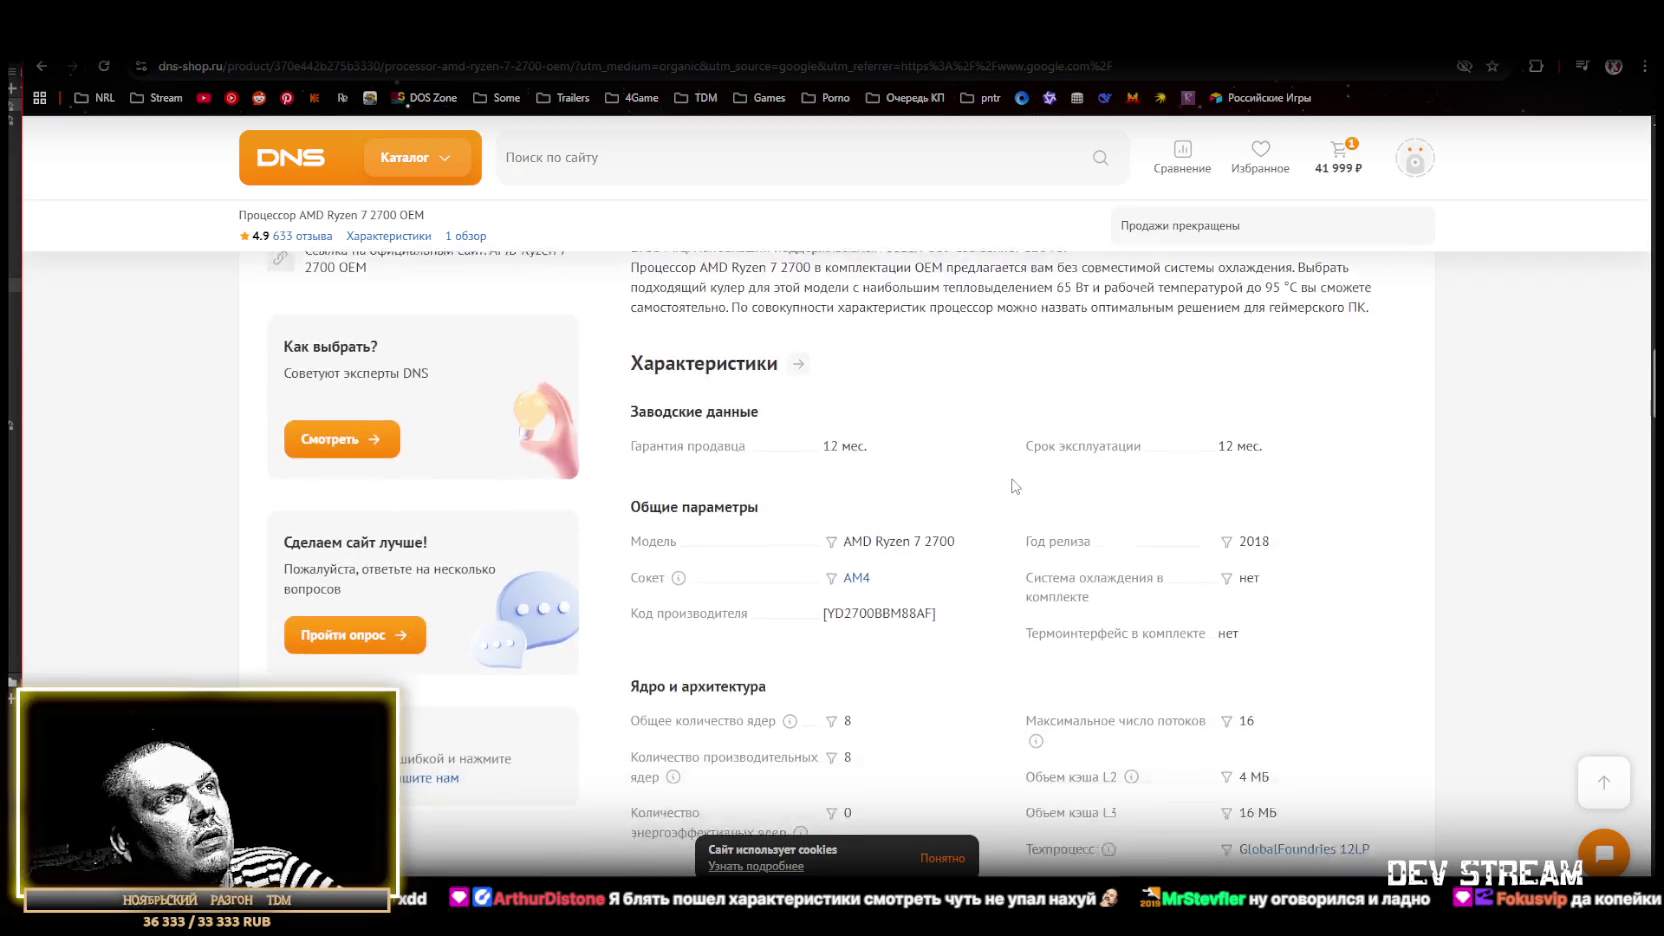
scroll(1015, 485, "down", 2)
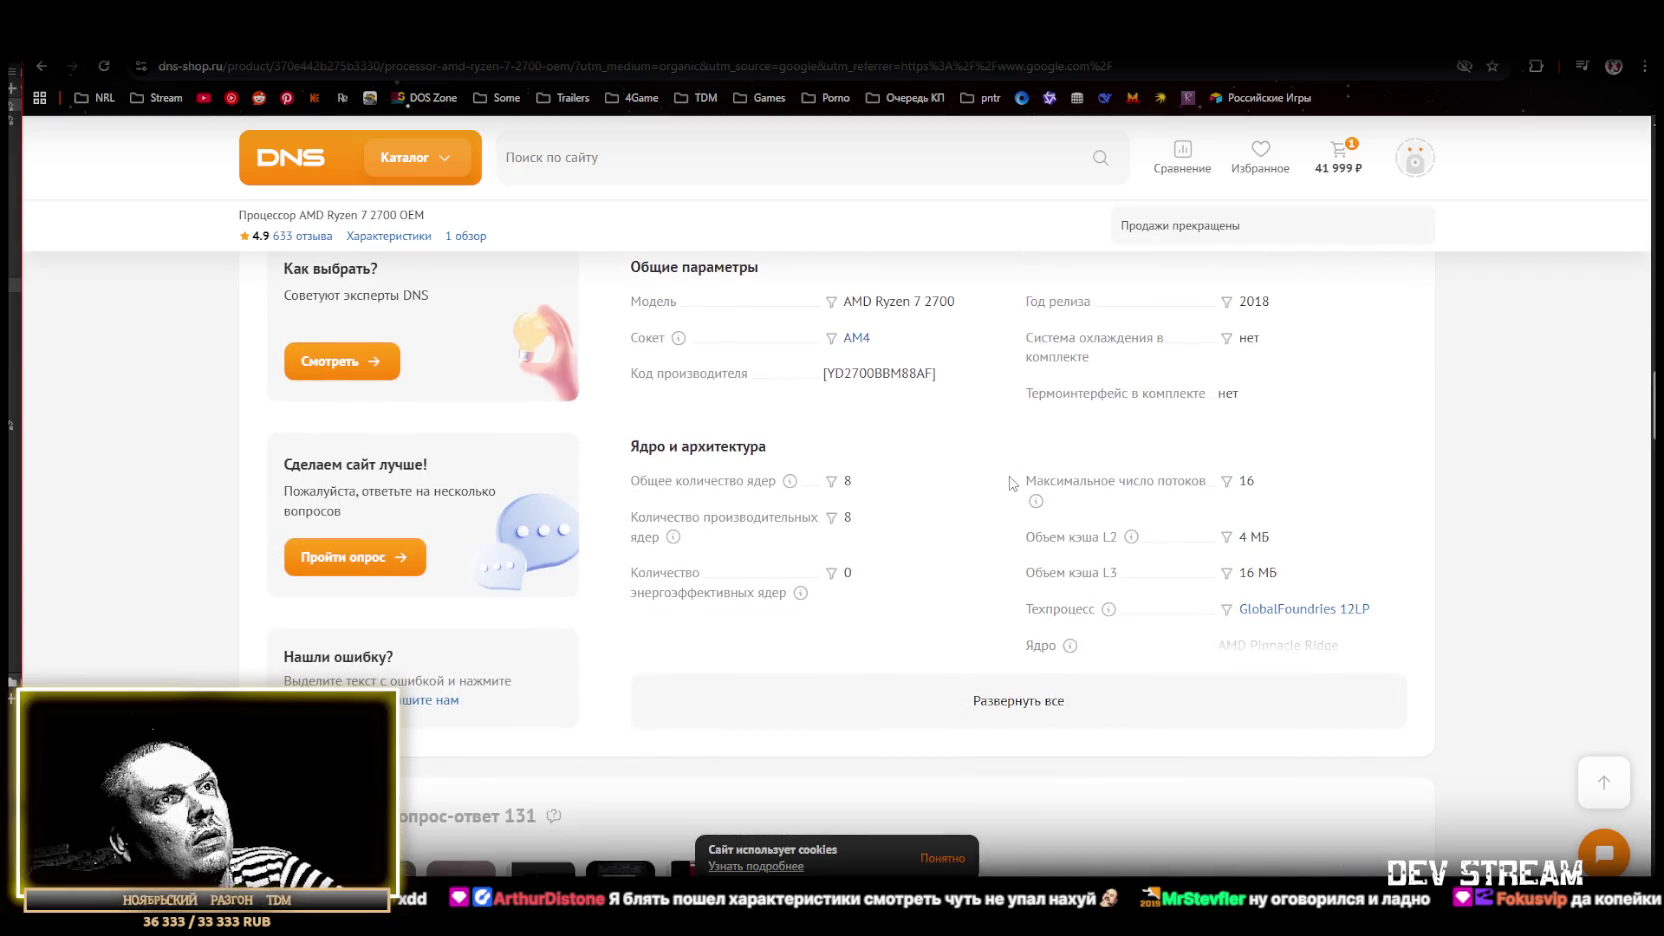
scroll(1013, 484, "down", 1)
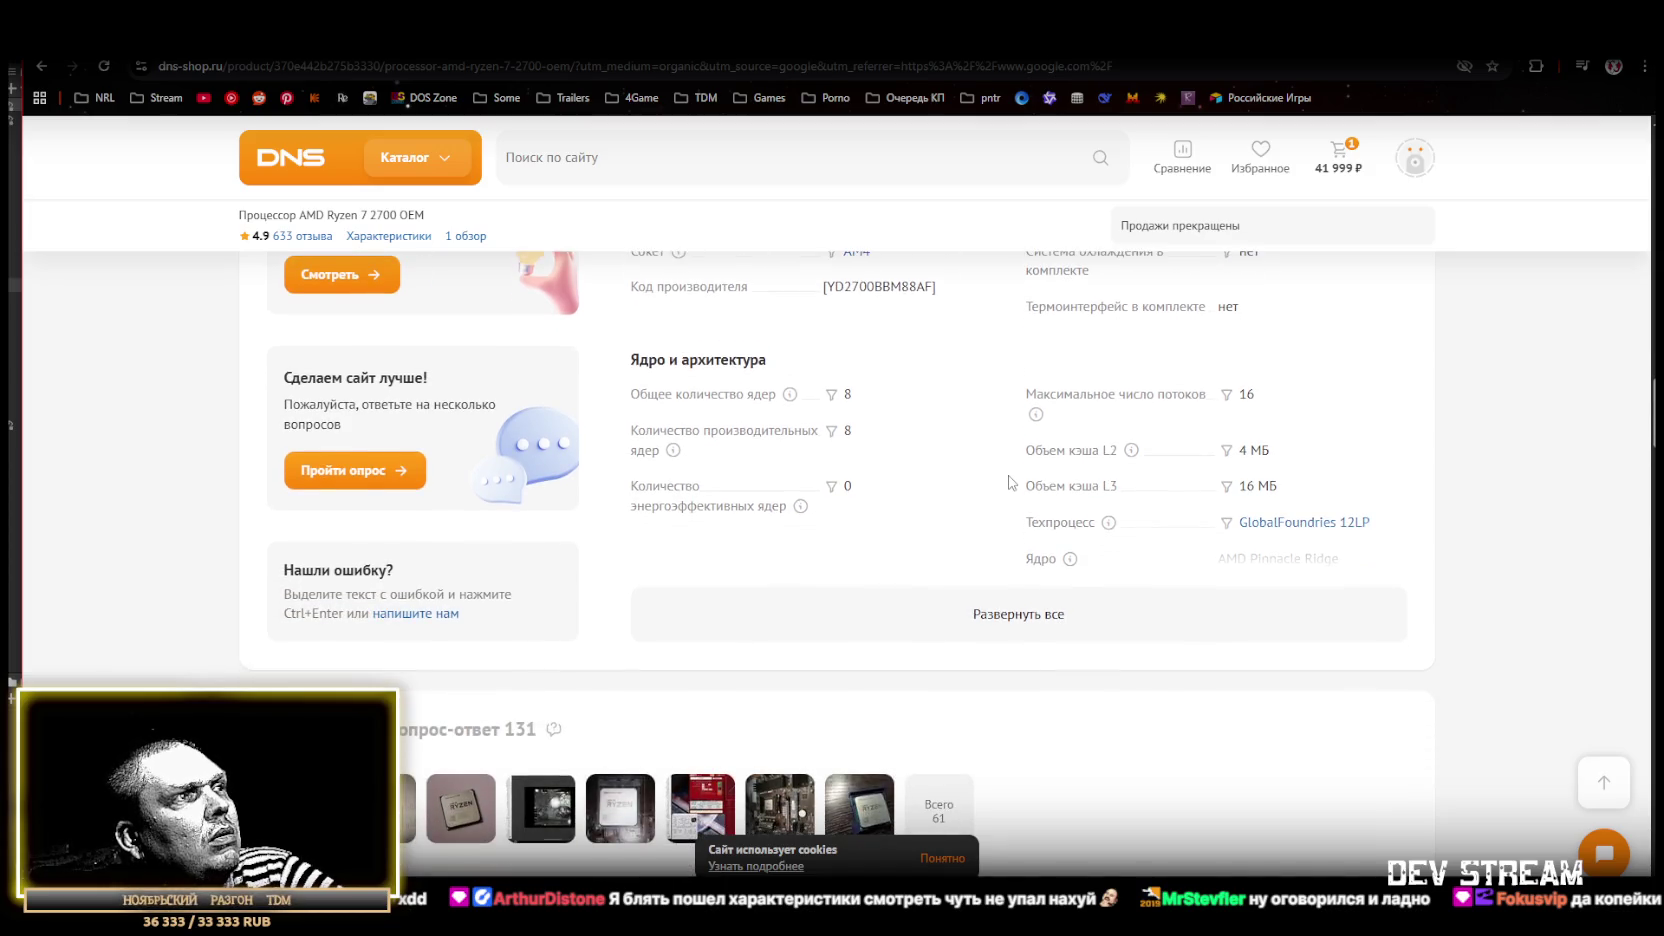
scroll(1010, 483, "down", 2)
scroll(1012, 480, "up", 15)
scroll(1012, 480, "up", 9)
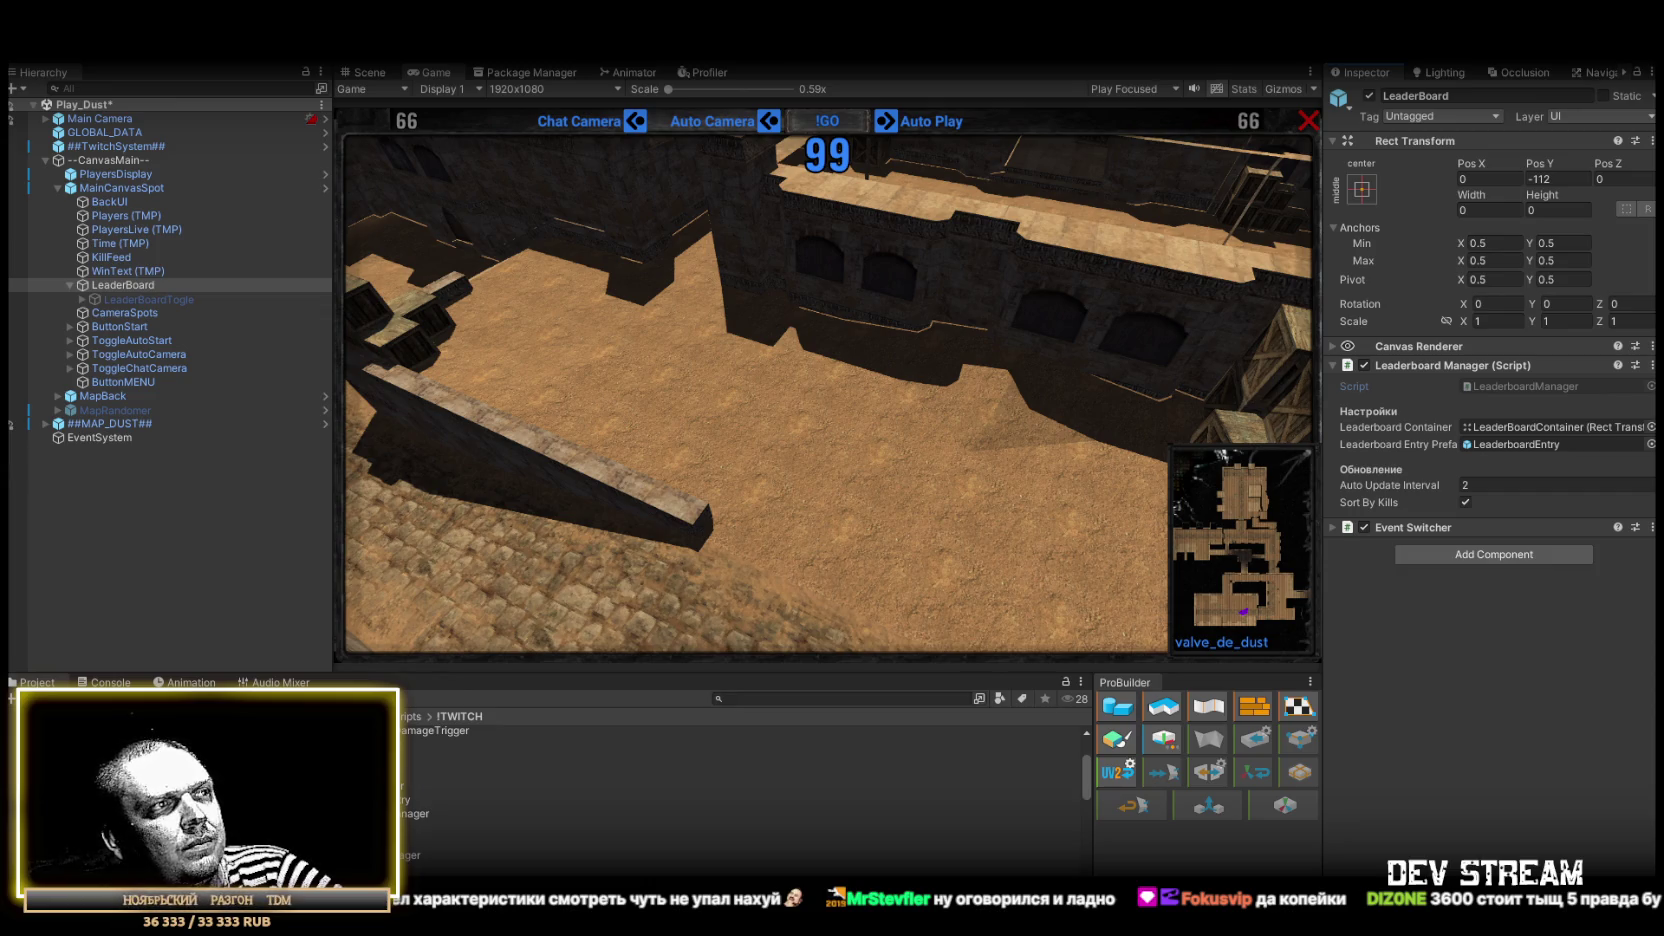
Step: Show the System page's PC specs full-screen, then restore and close it
key("super+Pause")
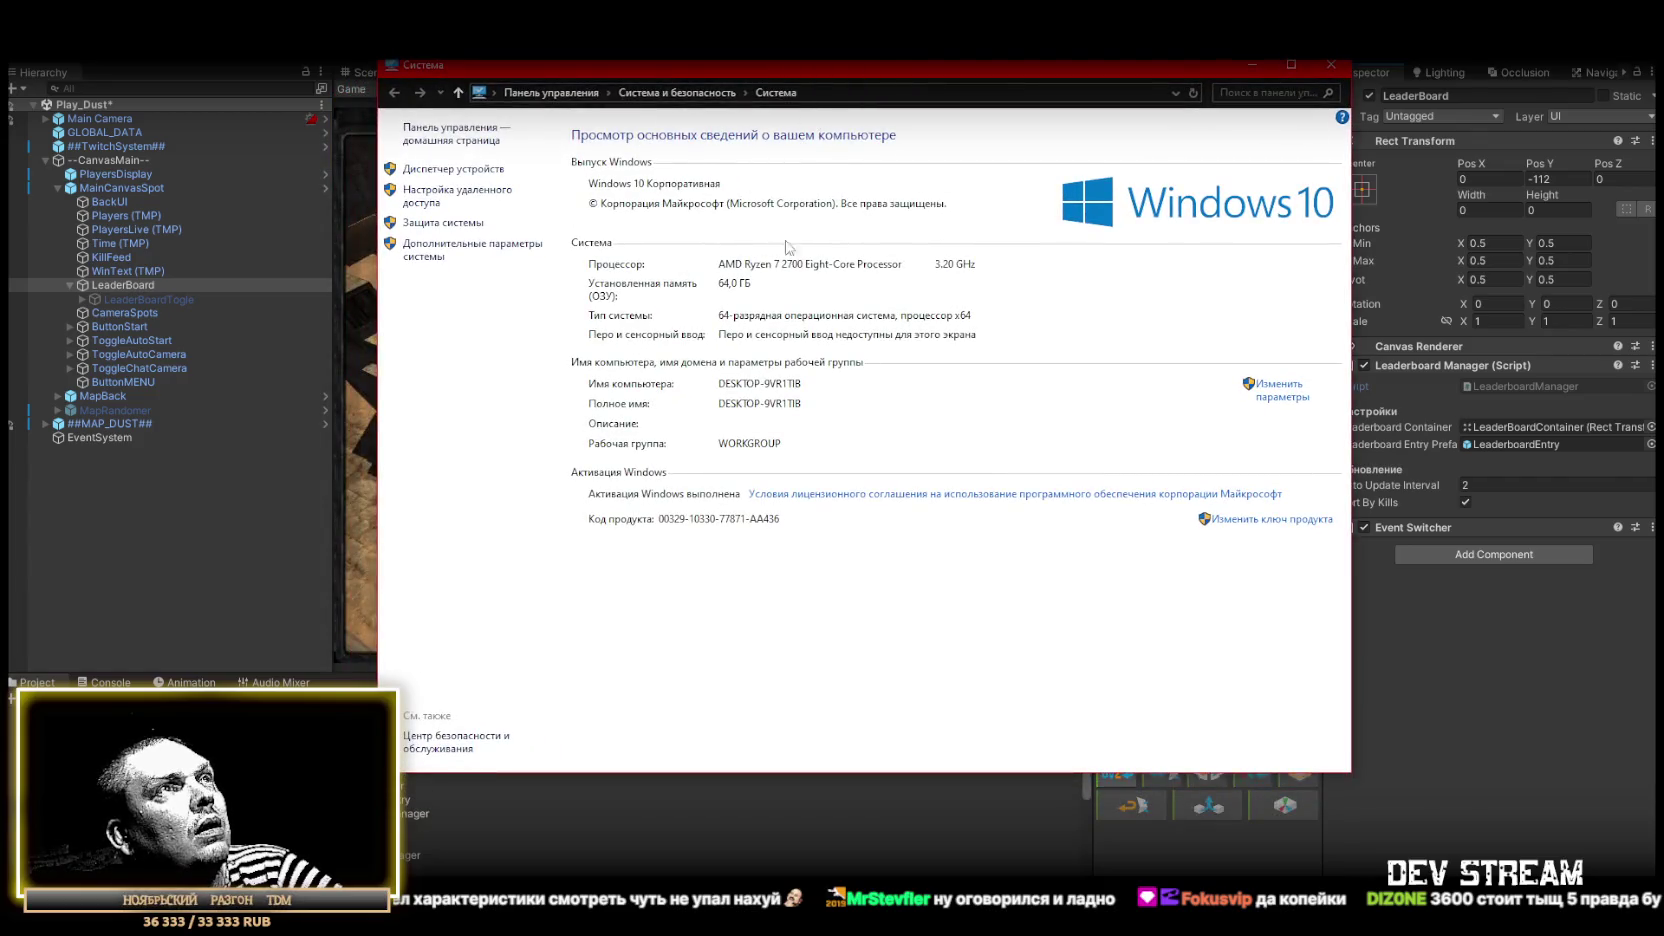
key("F11")
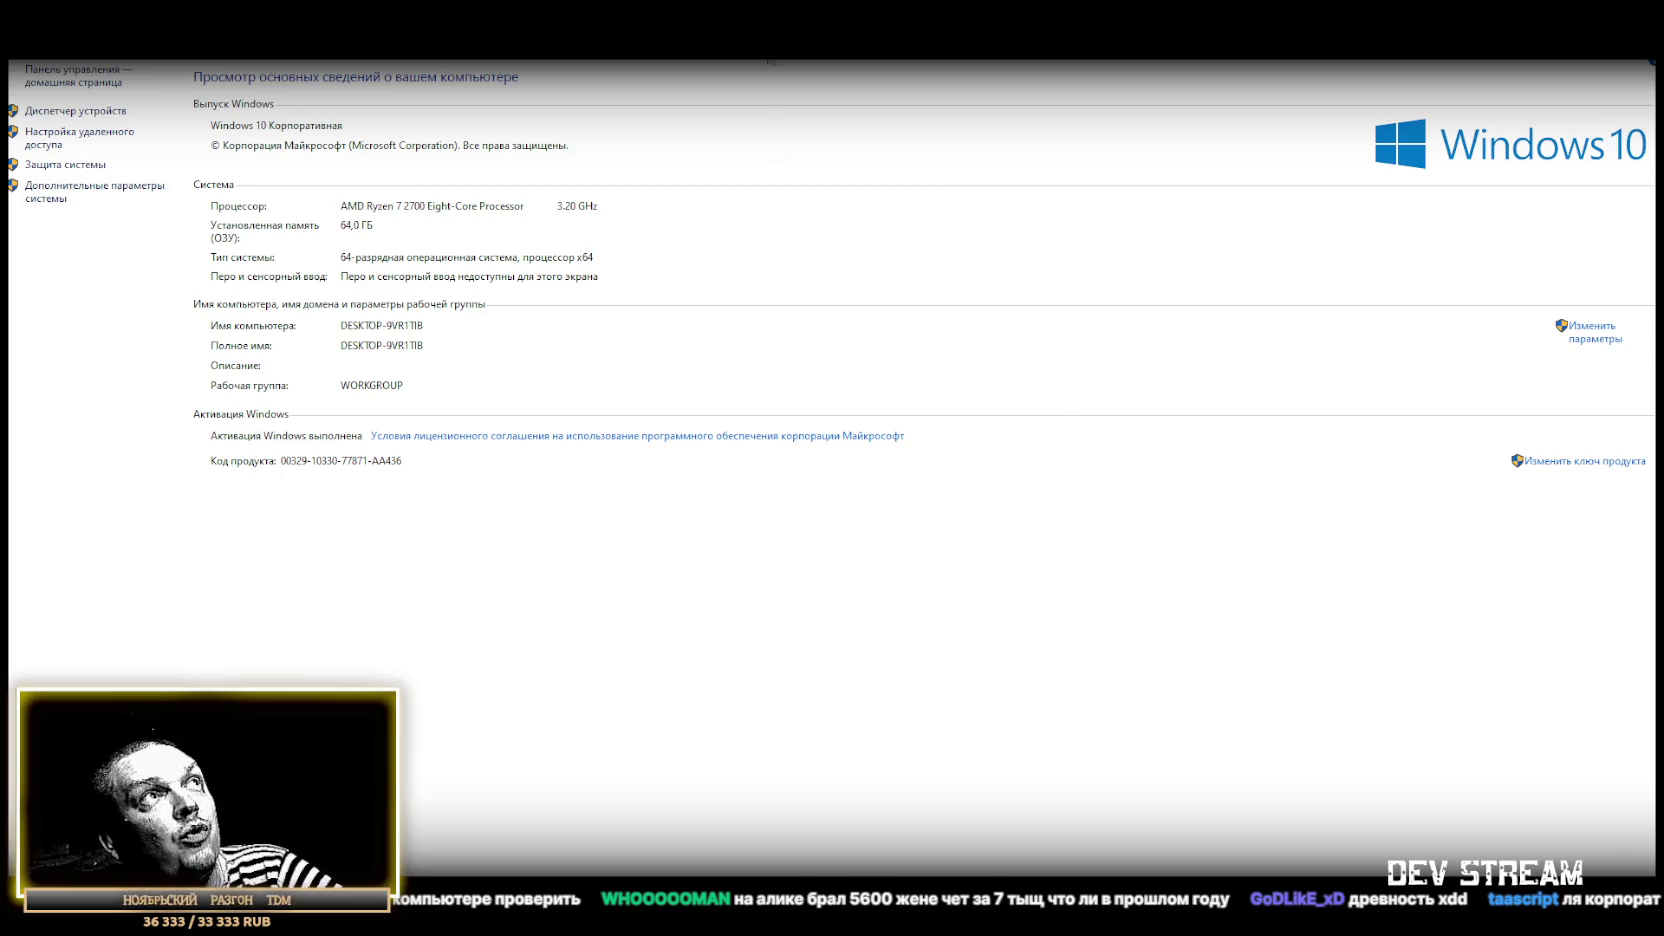
key("super+Down")
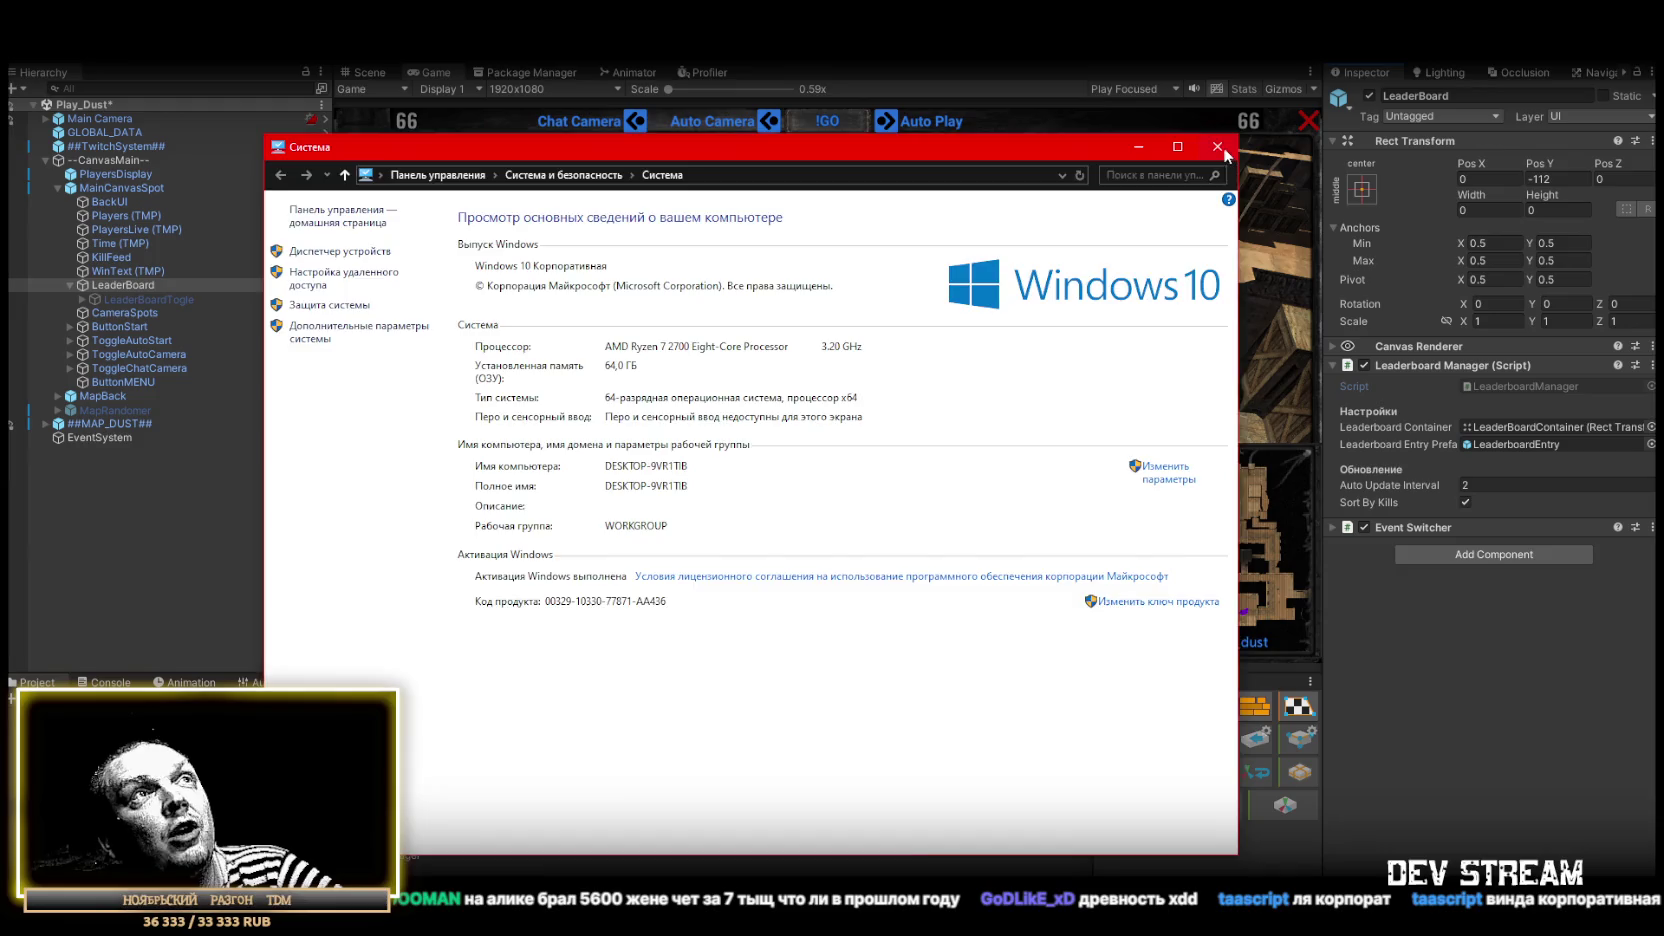
left_click(1236, 152)
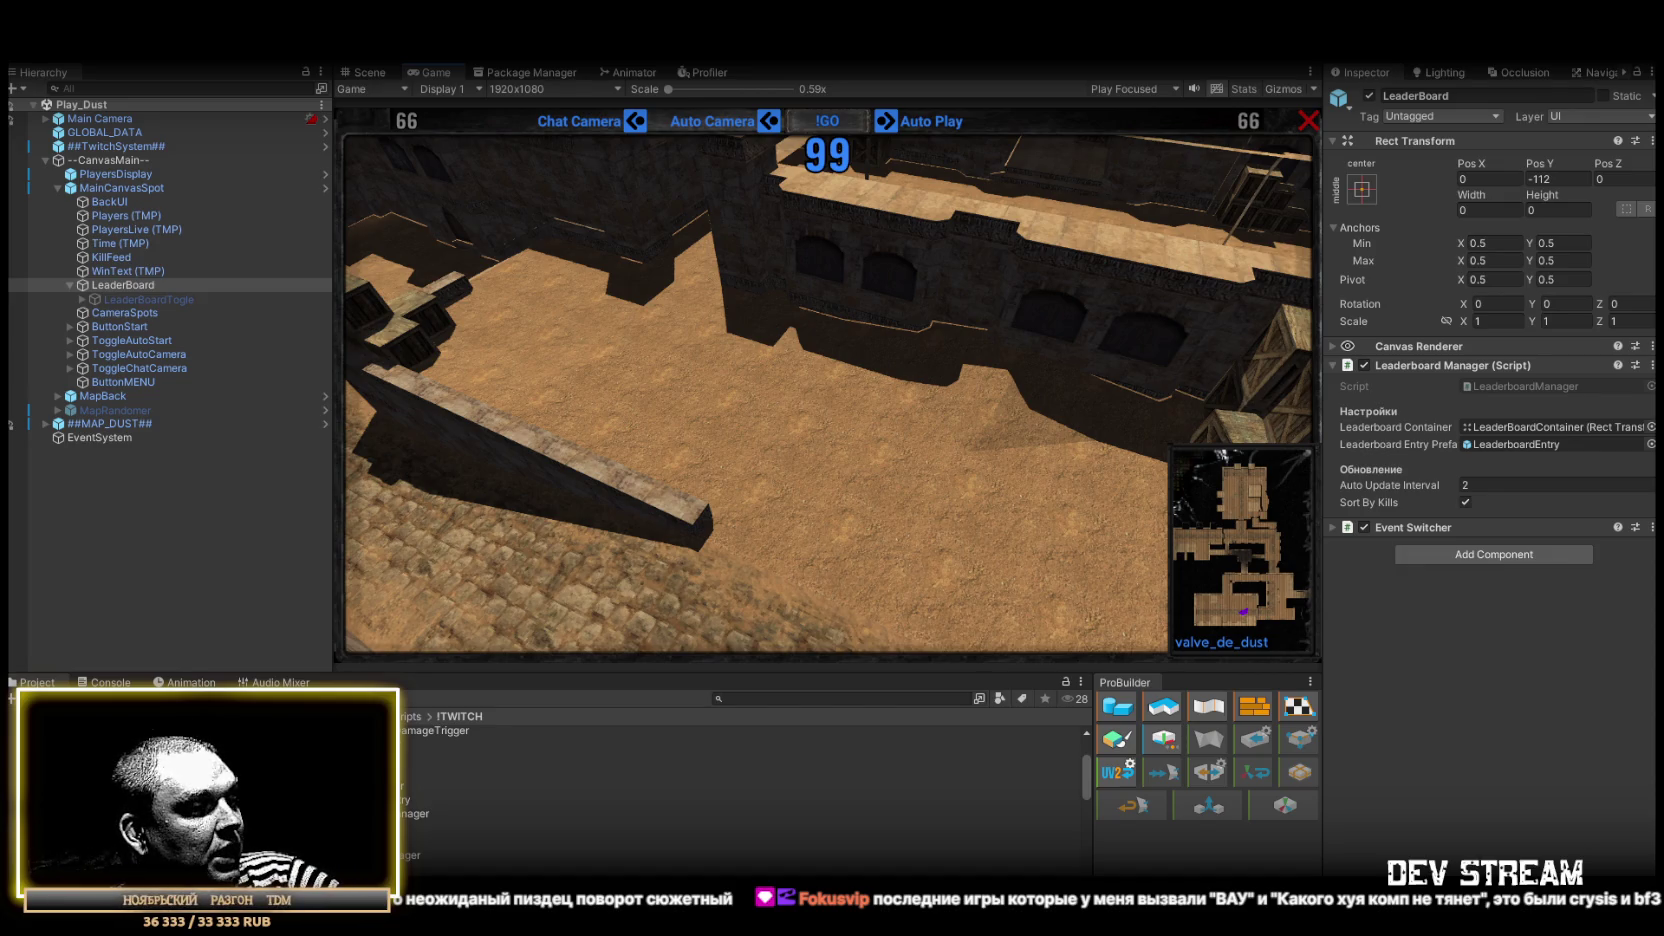
key("super+d")
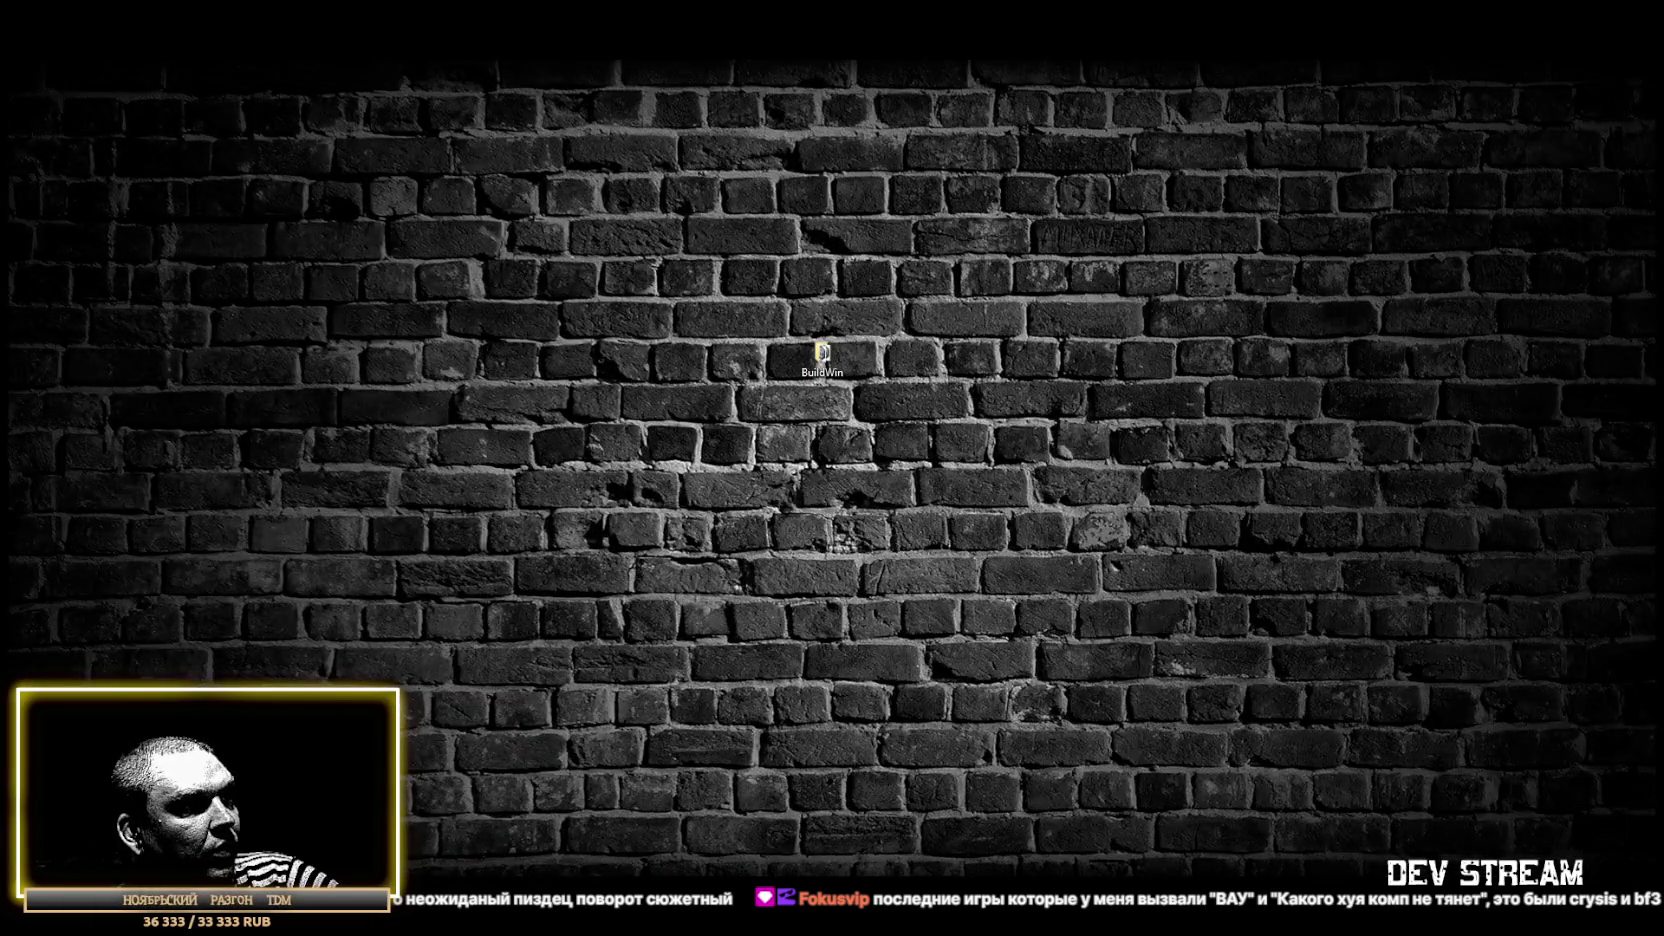
key("super+d")
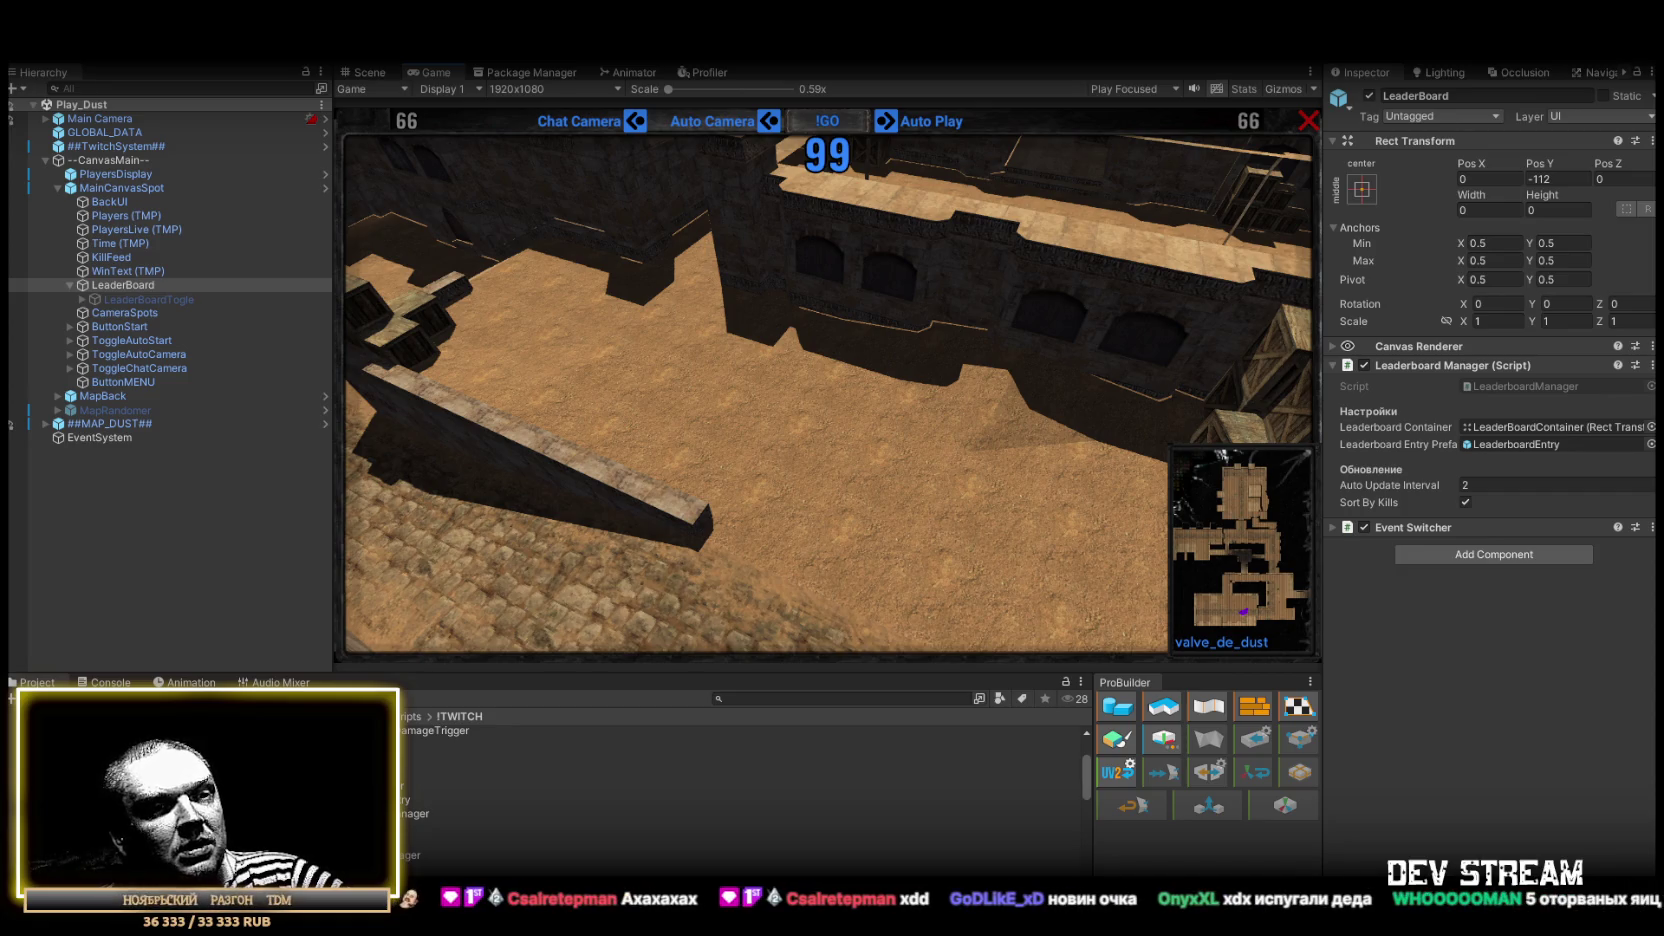
Step: Open the Syphon Filter PS1 gameplay video on YouTube from the Google Images results
key("alt+Tab")
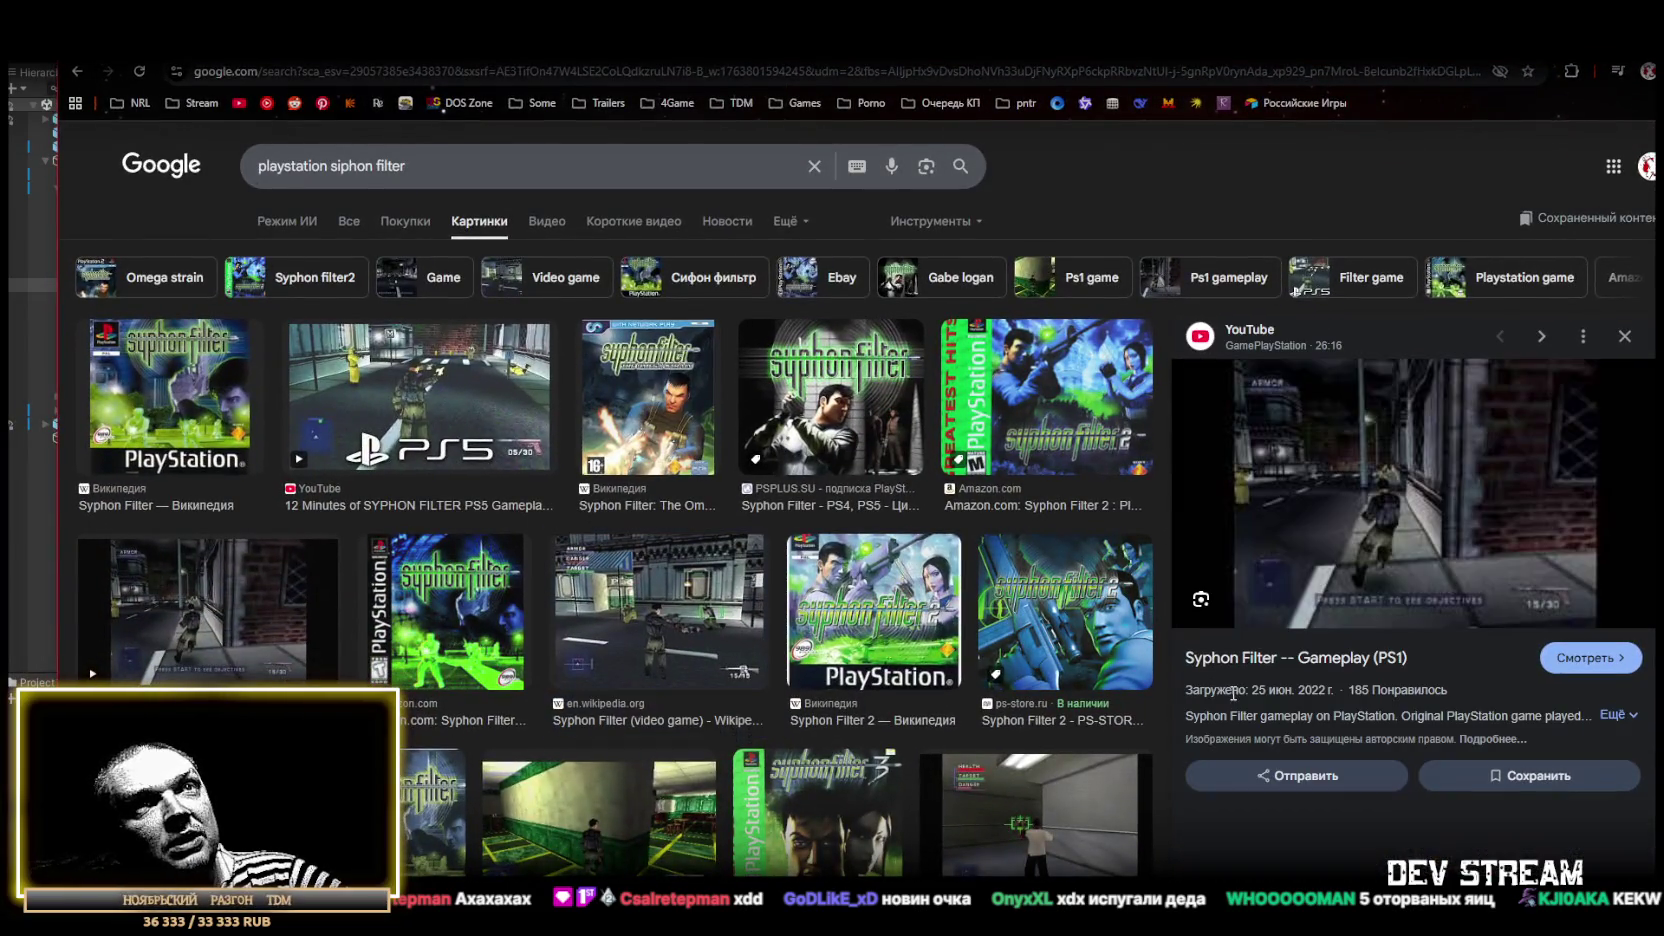
left_click(1235, 700)
left_click(1400, 470)
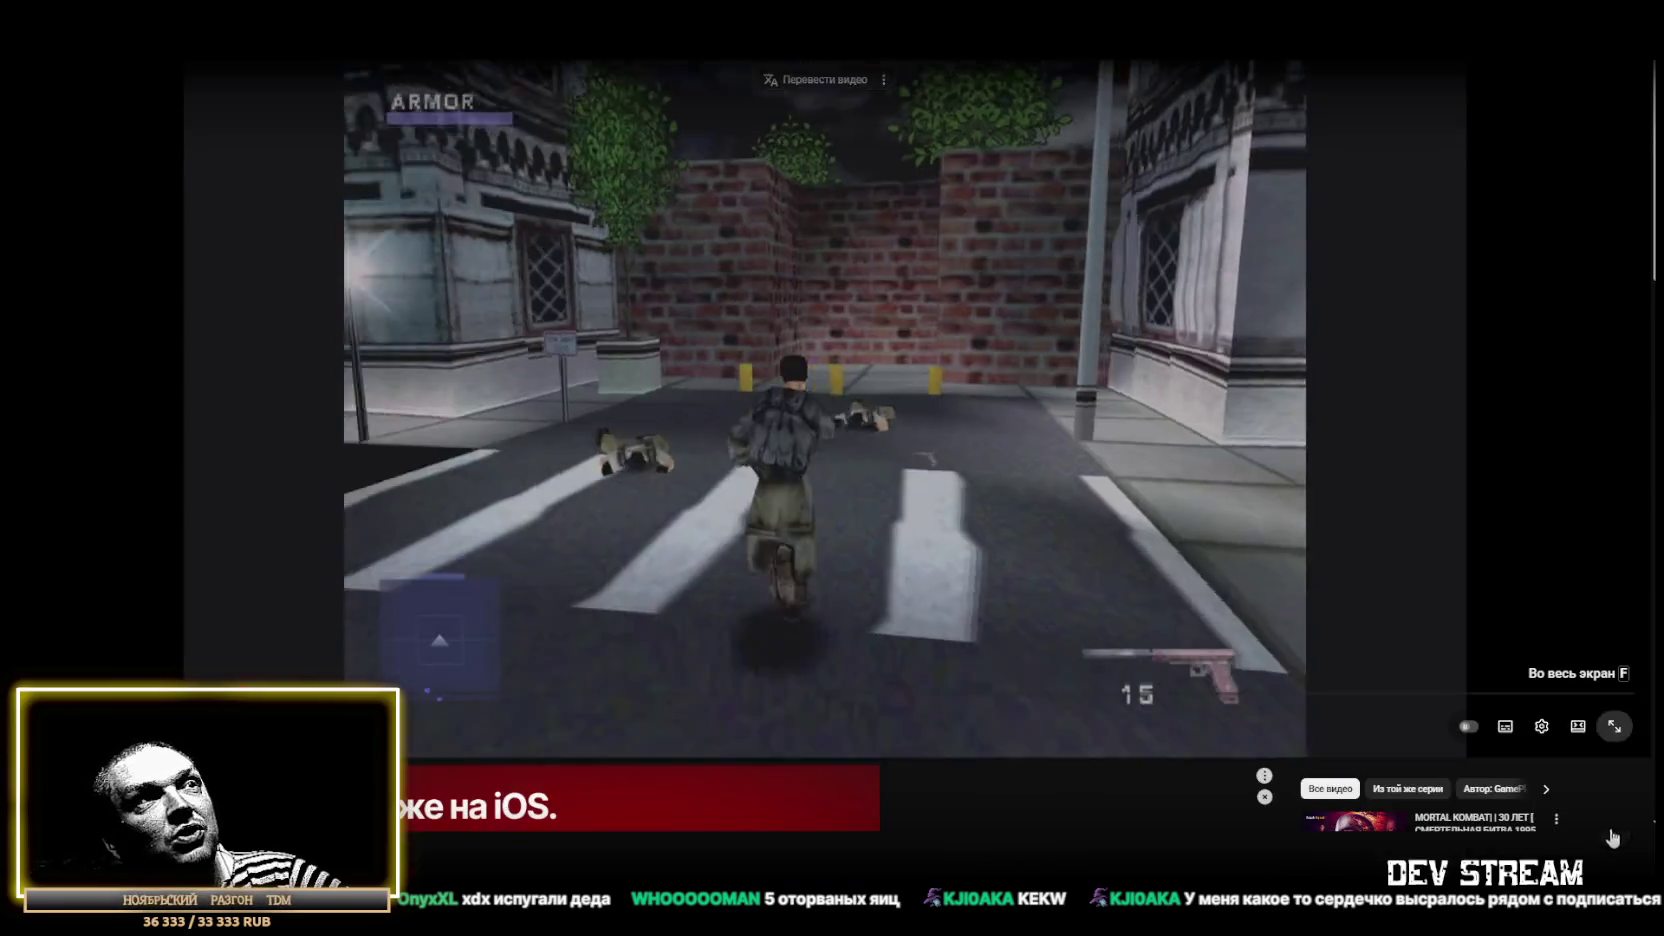
left_click(1612, 833)
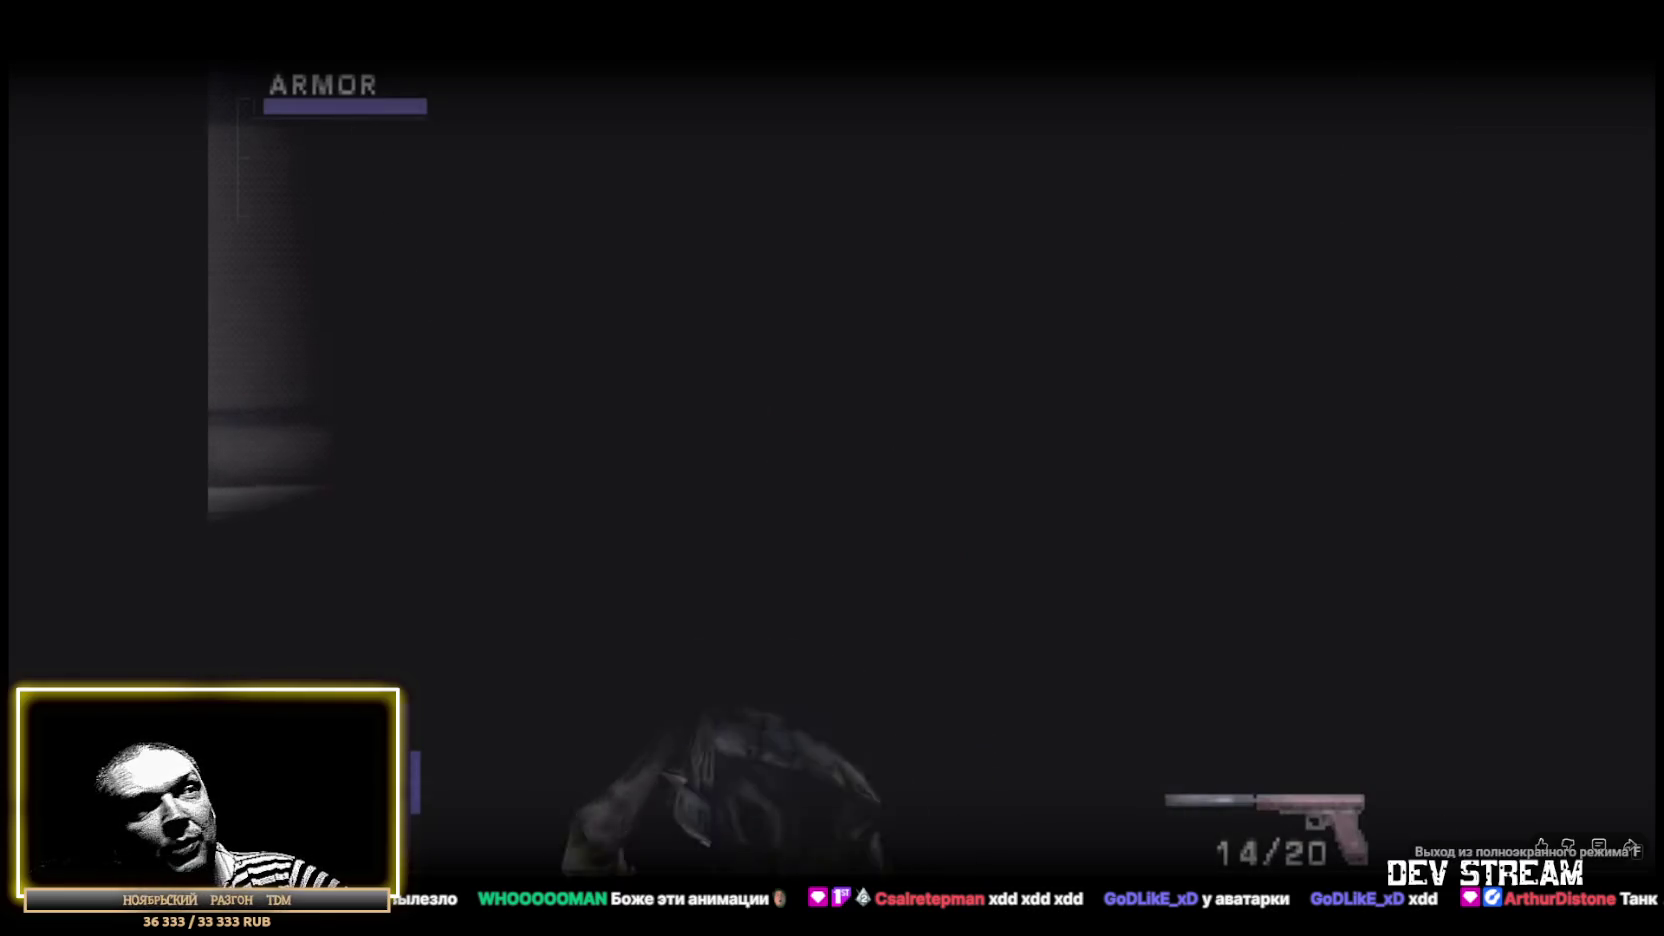
key("Escape")
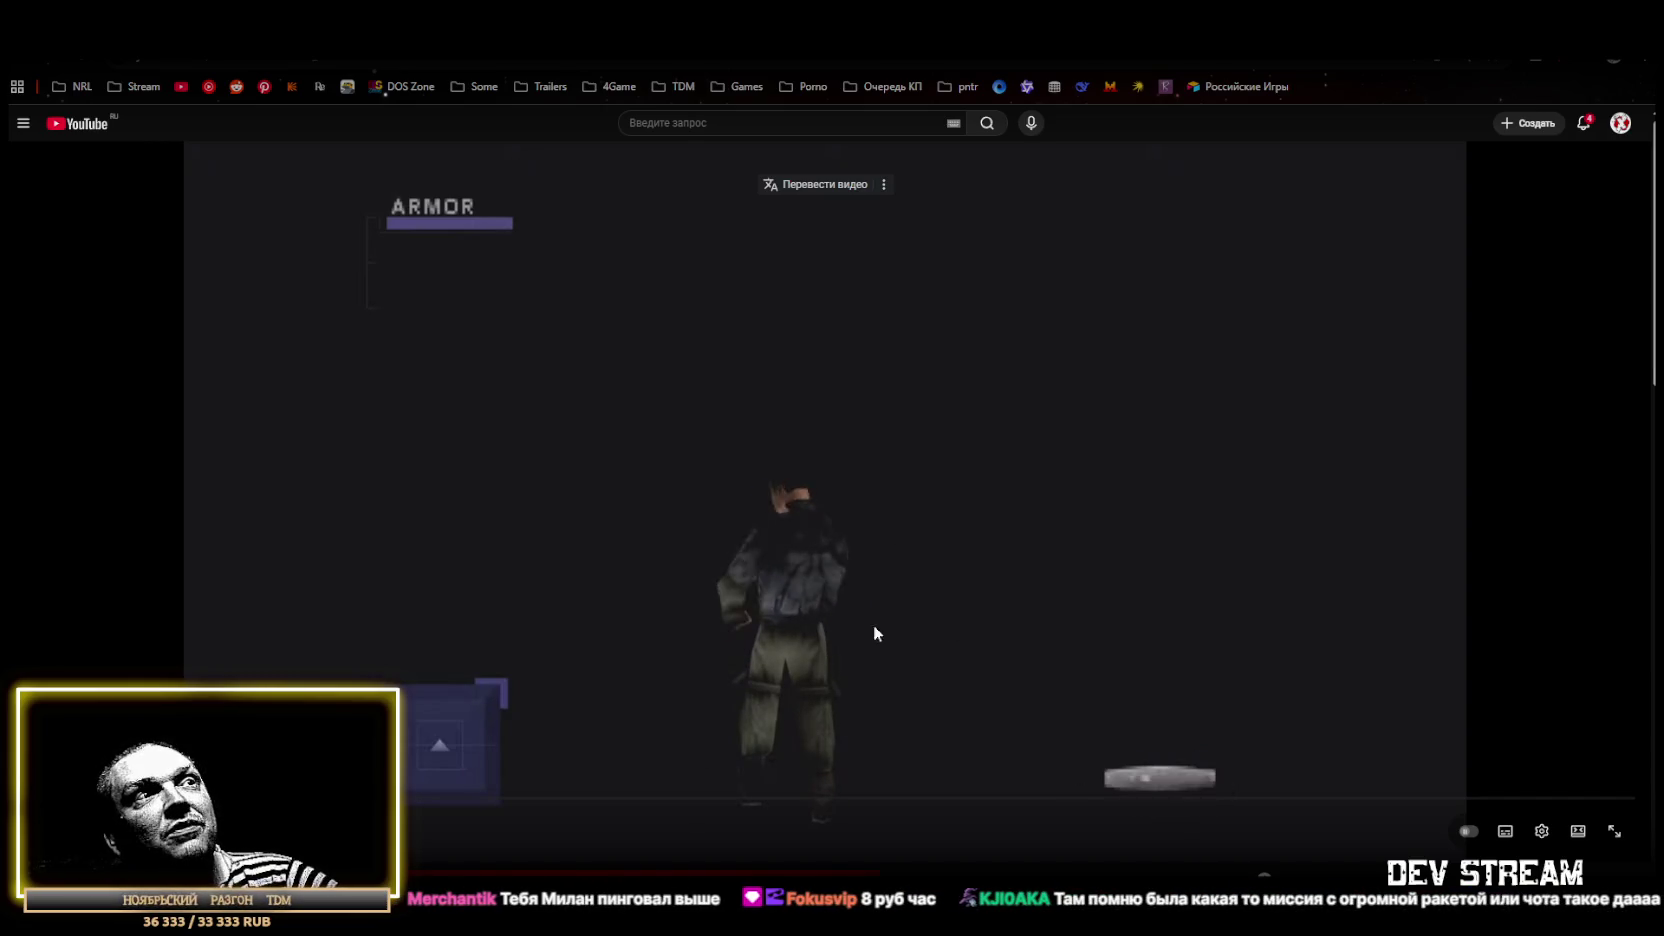
Step: Seek the Syphon Filter video to a later scene, then switch back to Unity
left_click_drag(535, 797, 330, 798)
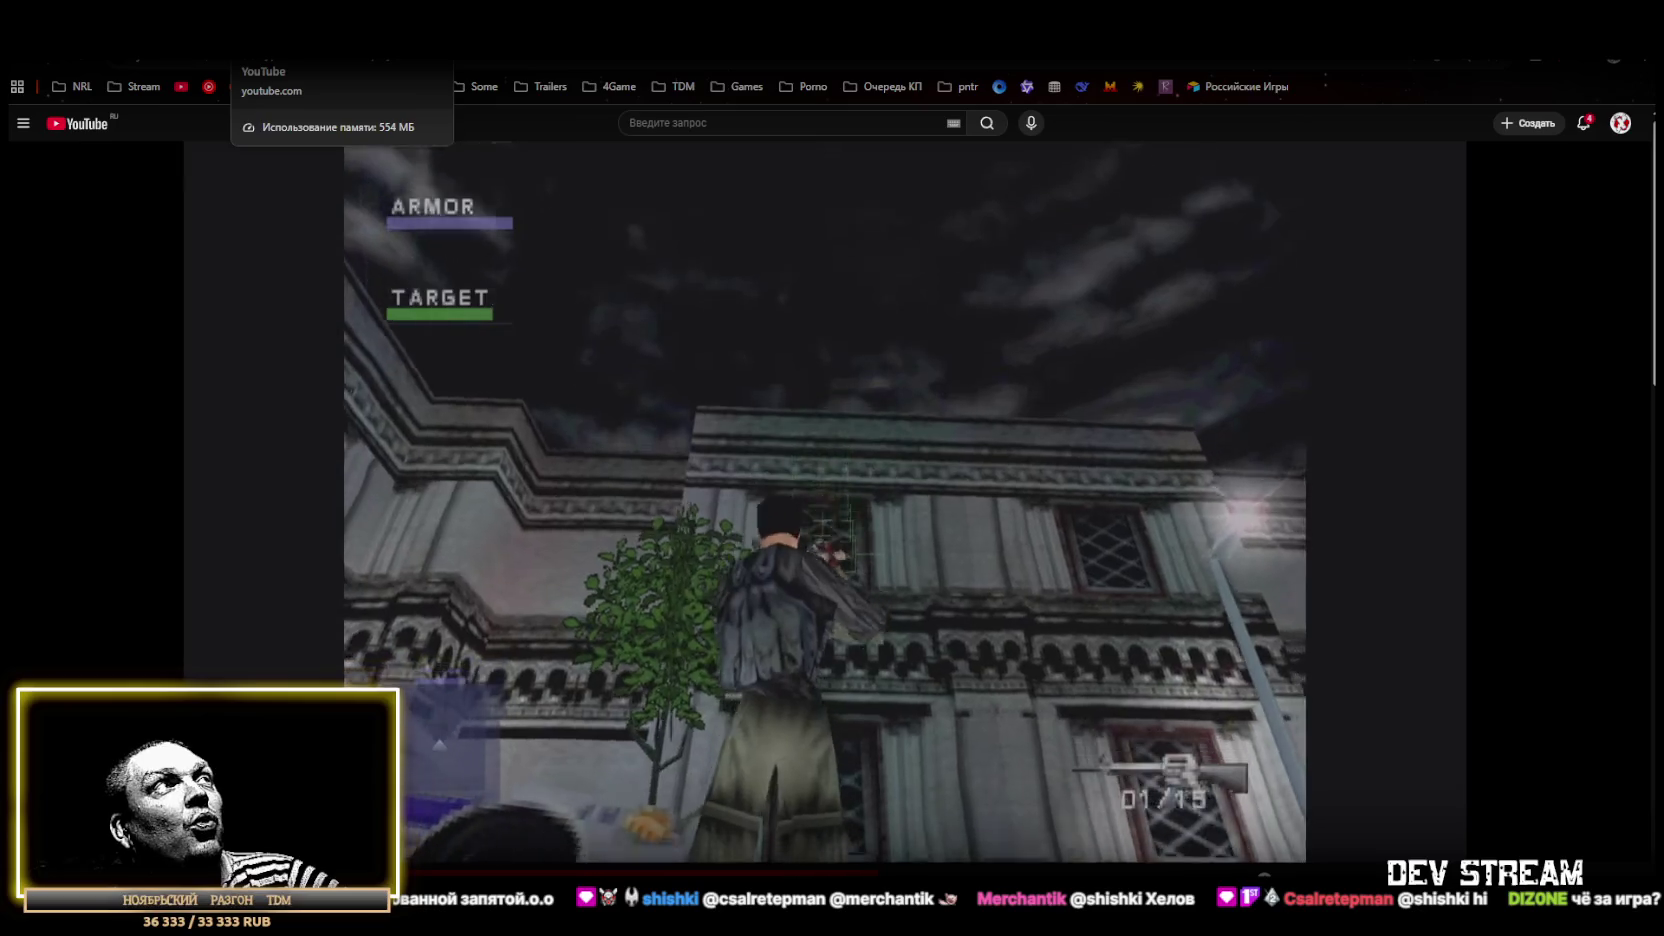
key("alt+Tab")
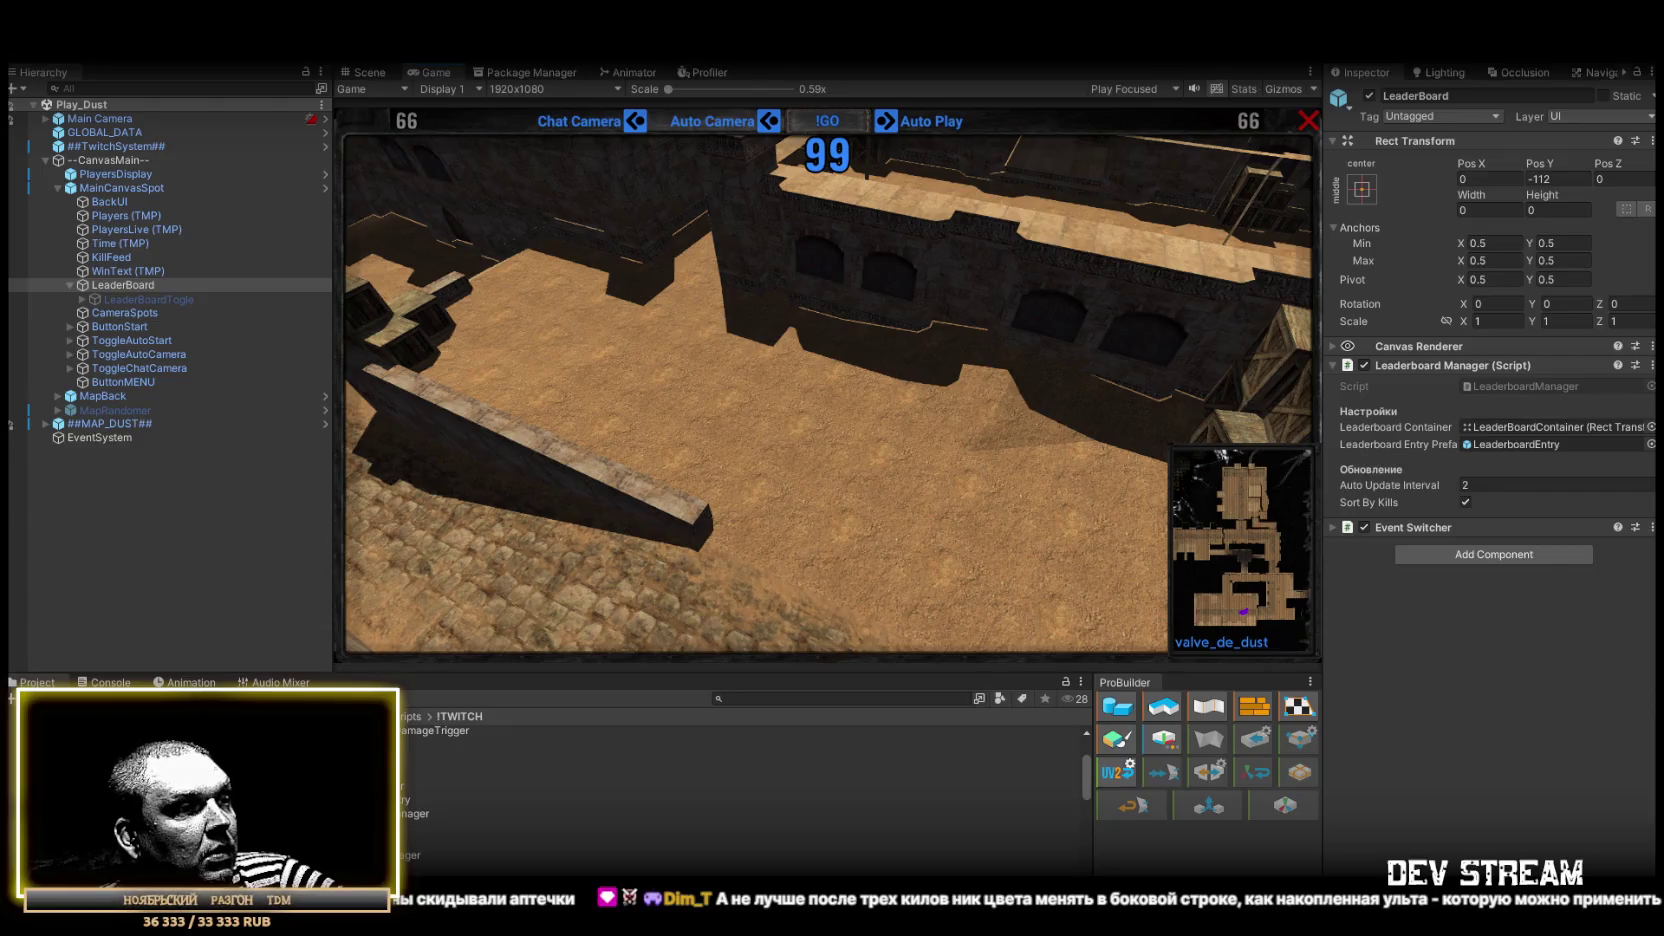
Step: Select the TRCchaters1 player prefab from the PlayerType prefabs folder
left_click(100, 811)
left_click(380, 733)
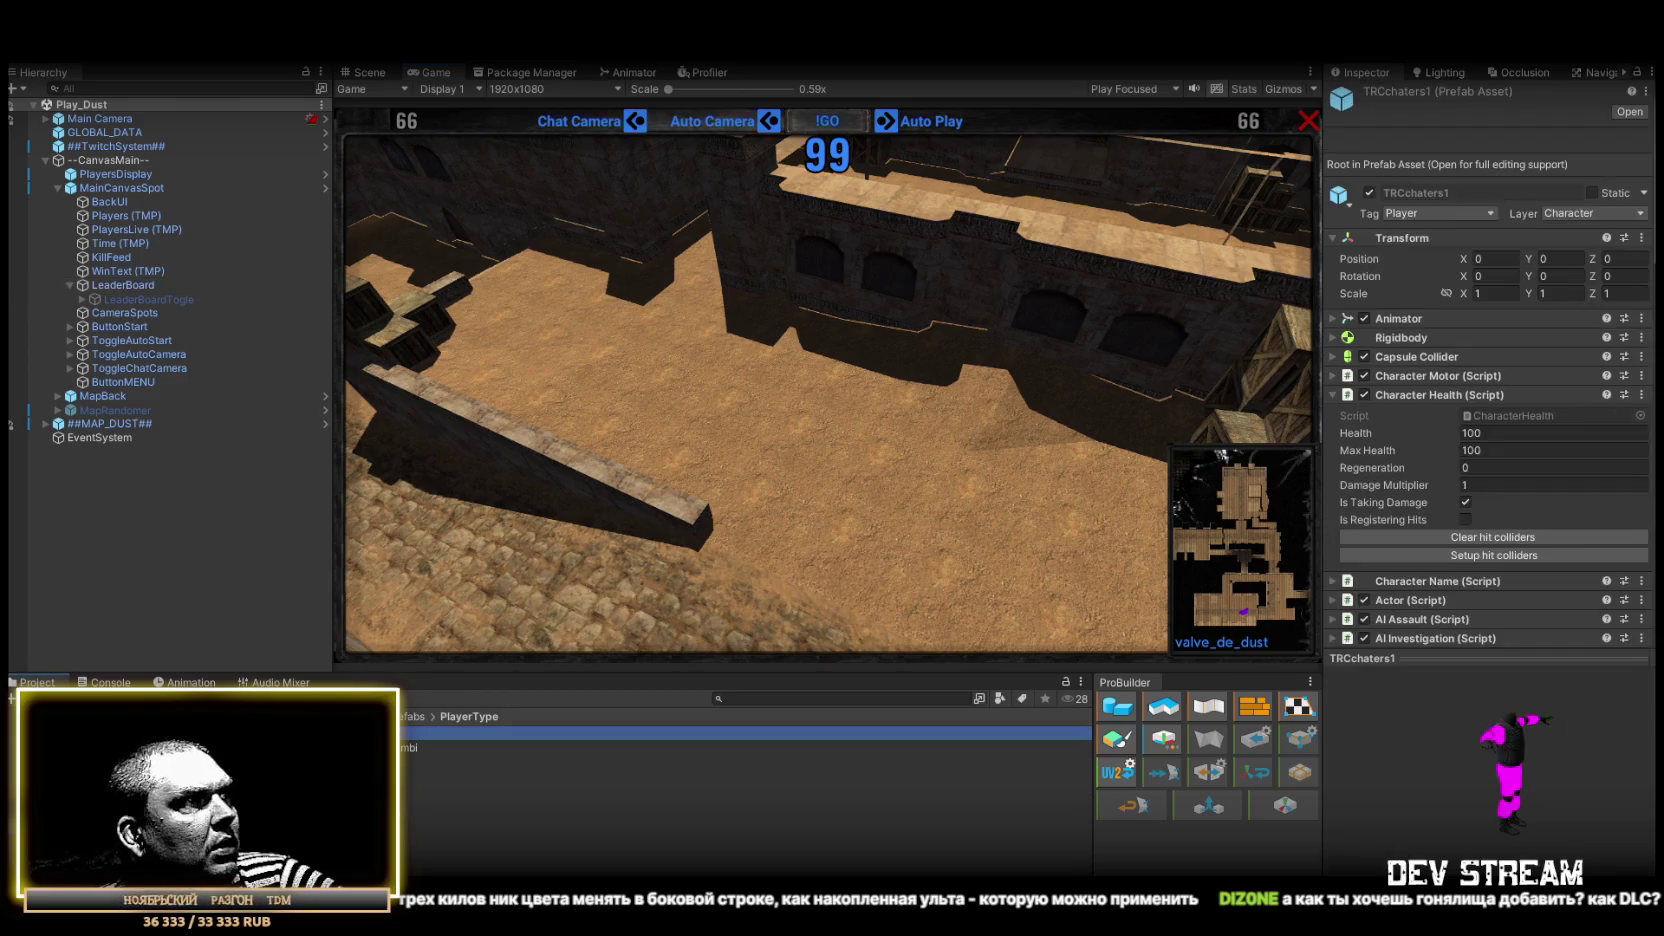
scroll(1517, 426, "down", 10)
scroll(1514, 417, "up", 5)
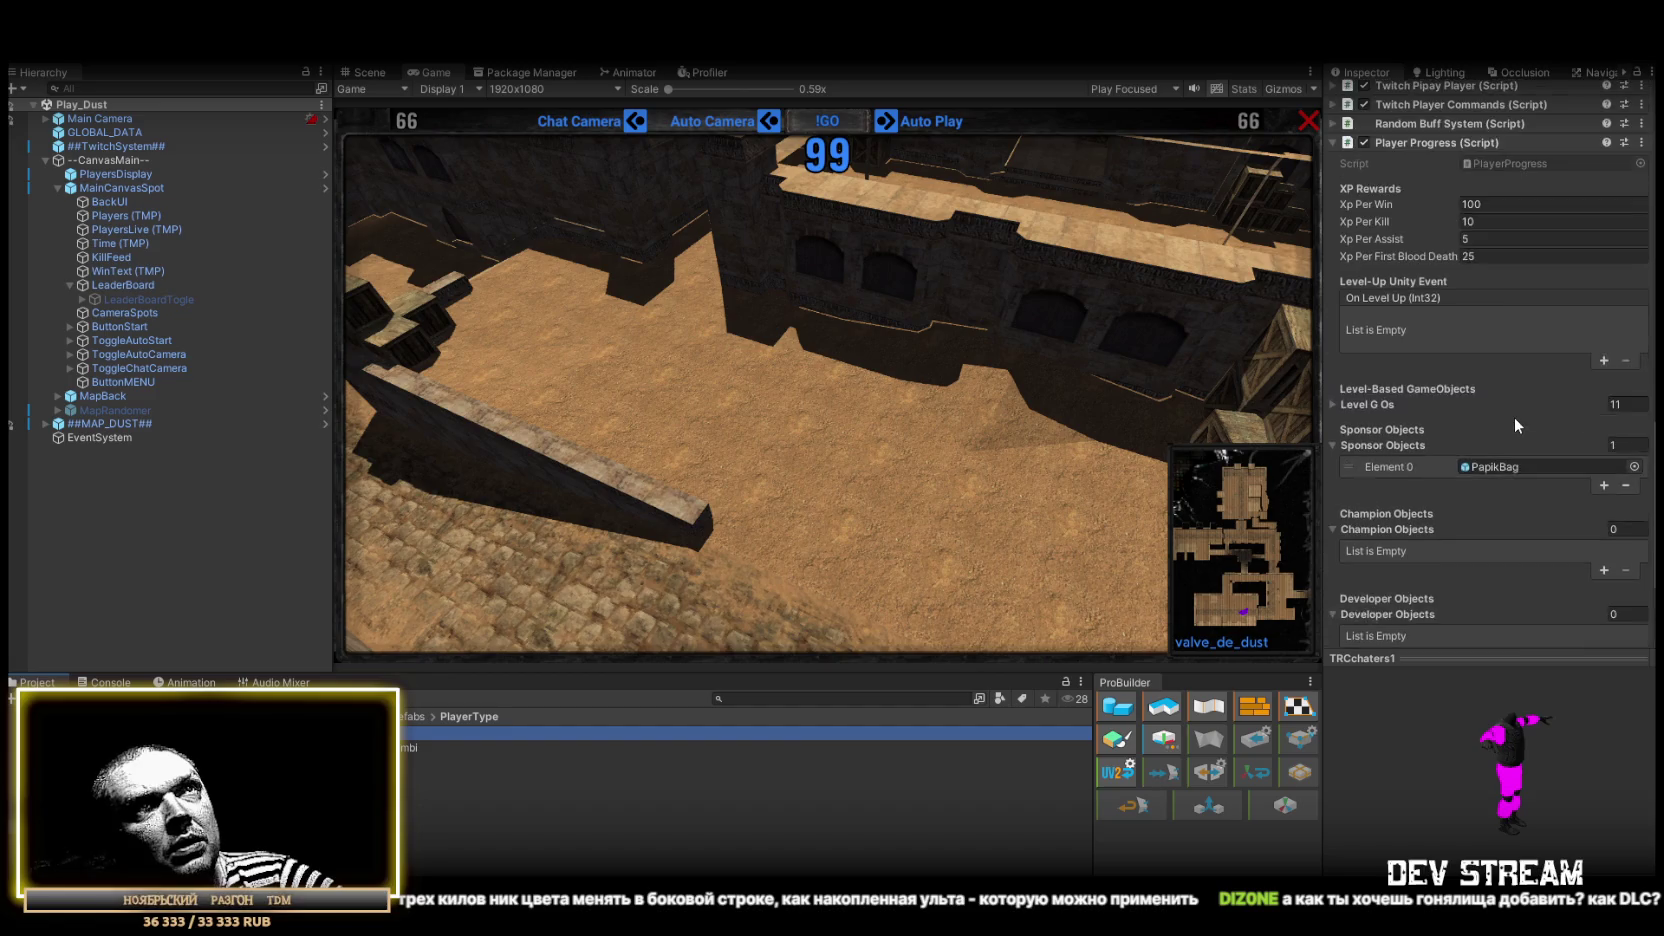
Step: Collapse Player Progress and expand Twitch Pipay Player to review its role-object lists
left_click(1333, 330)
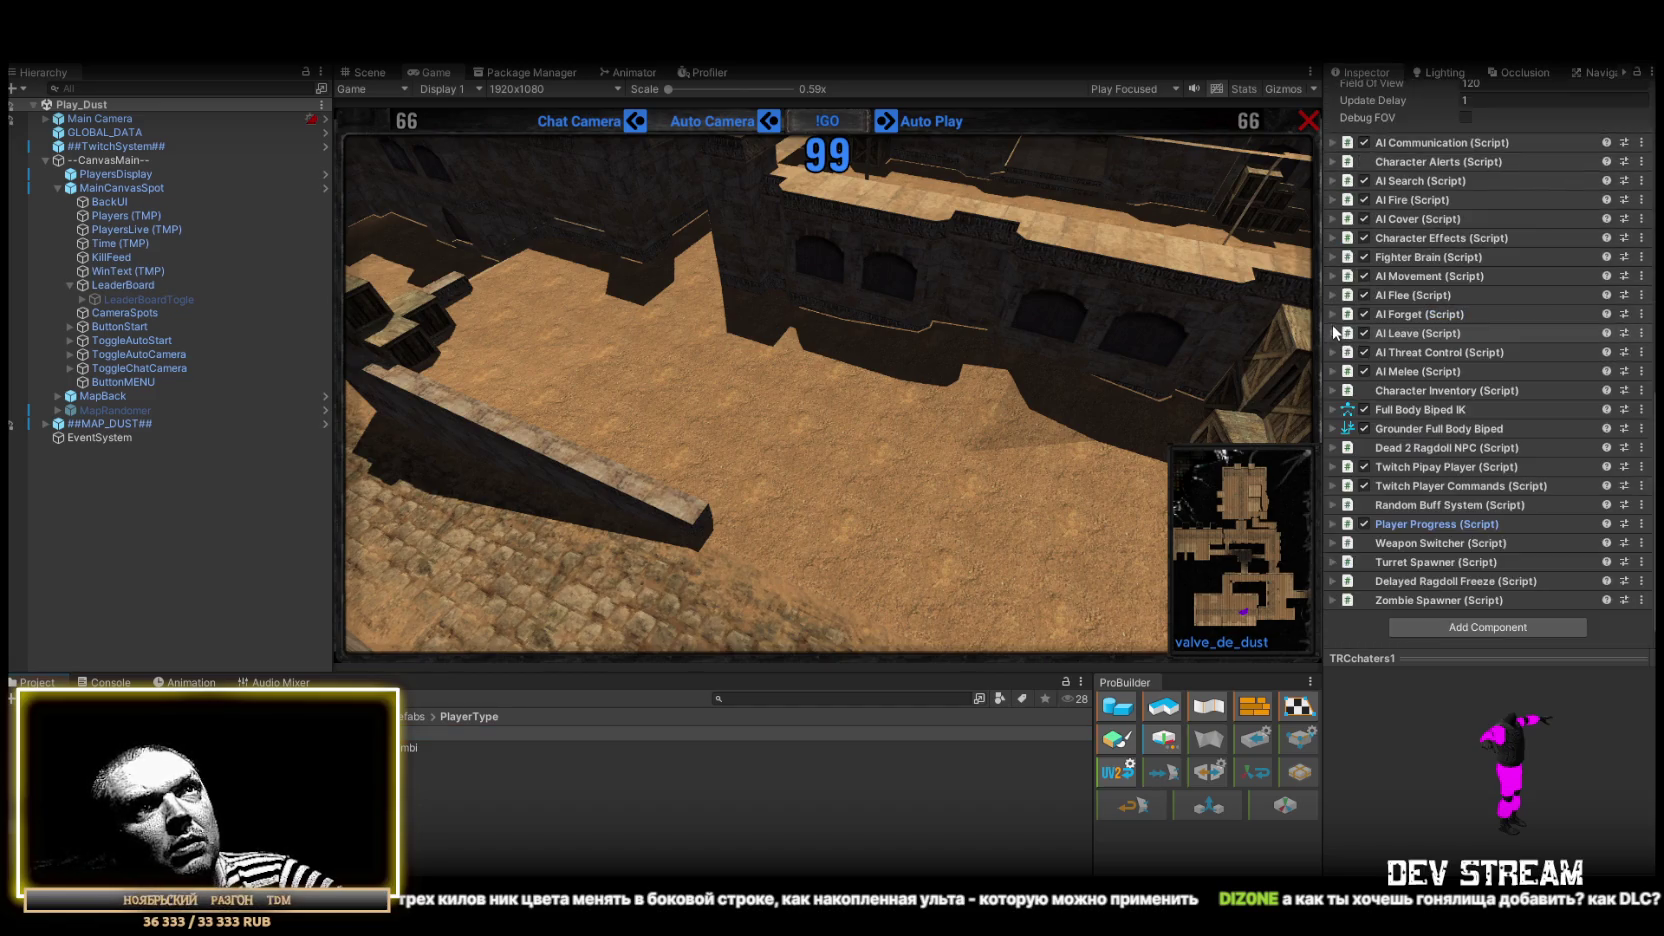
left_click(1346, 480)
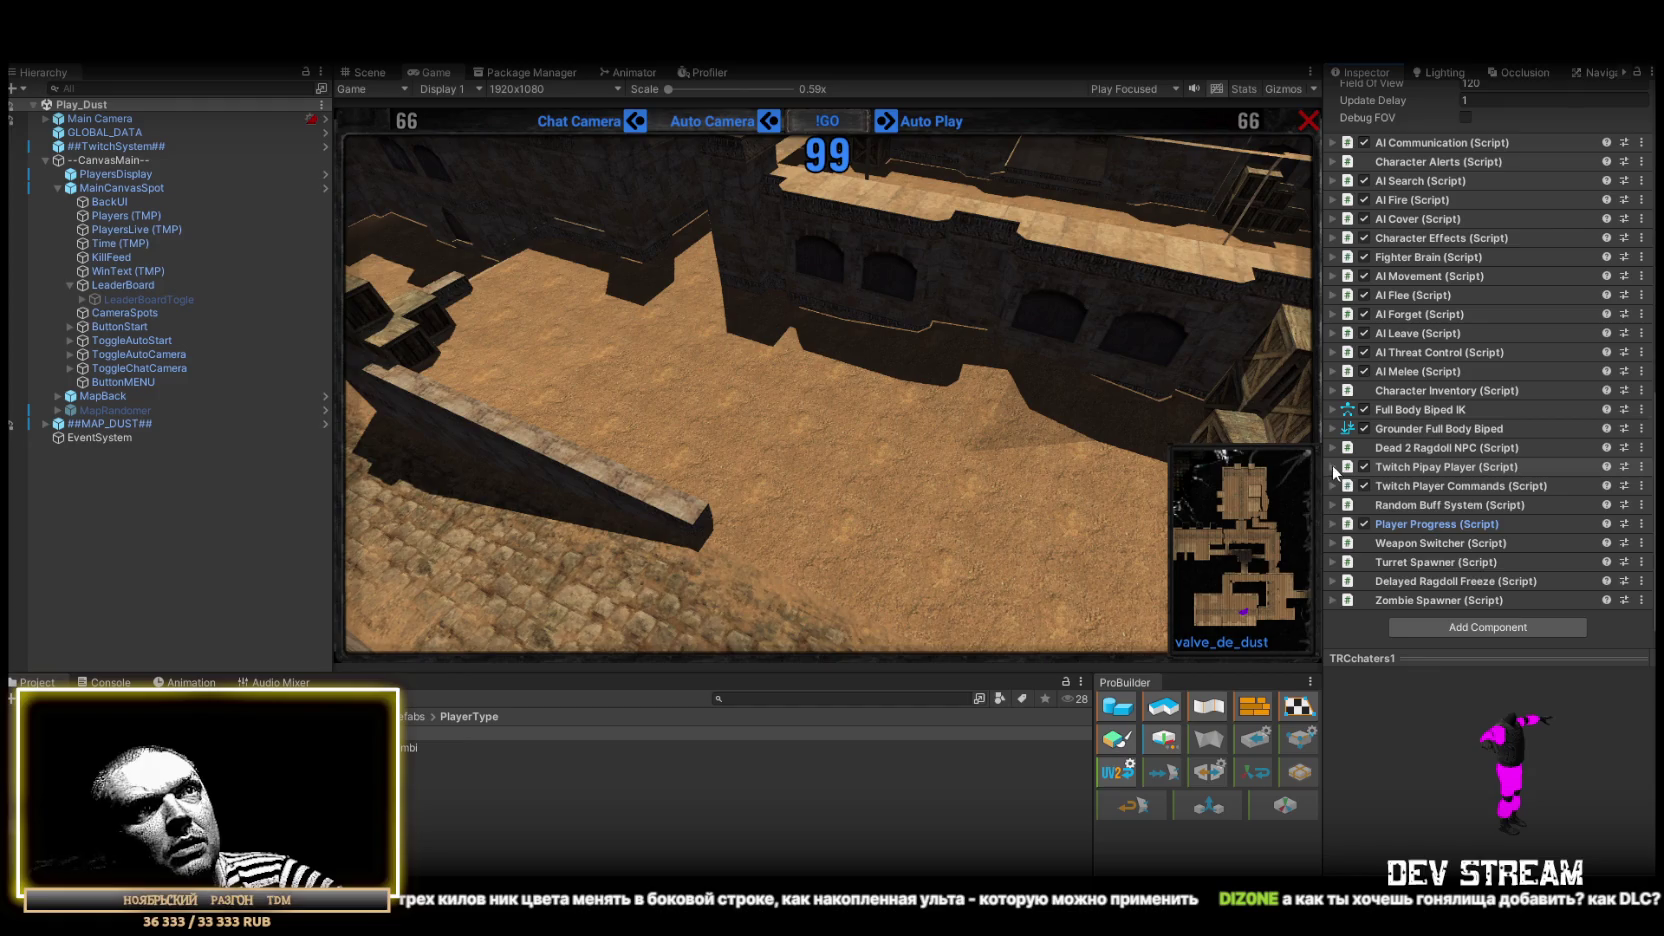
scroll(1470, 490, "down", 6)
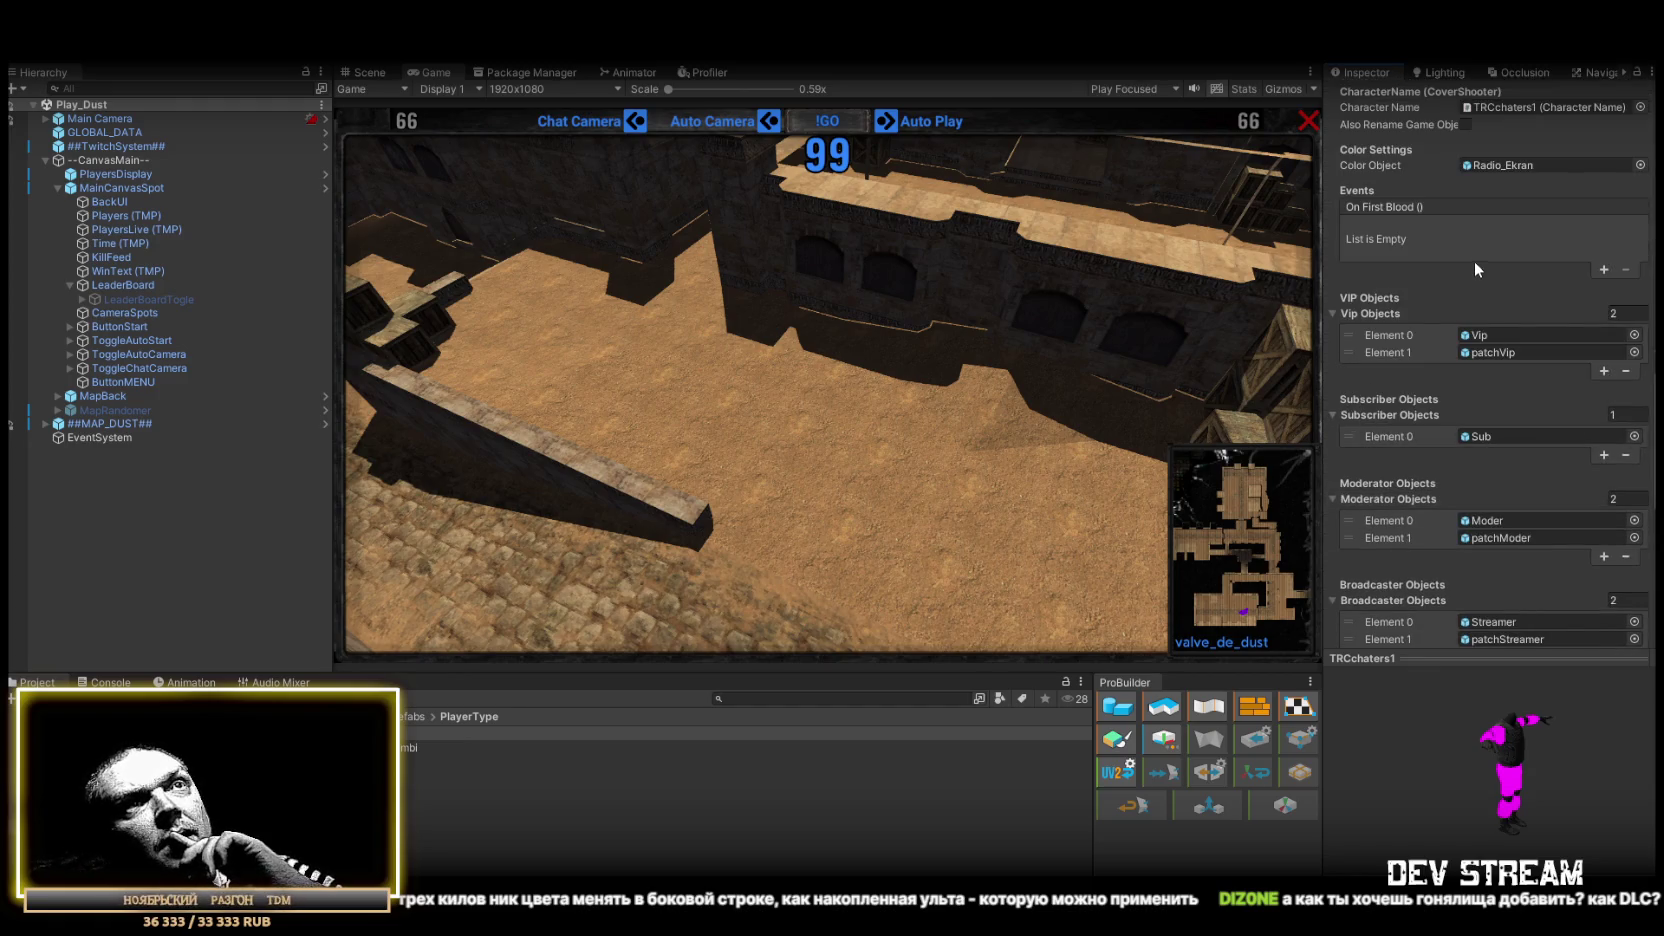
scroll(1440, 378, "down", 2)
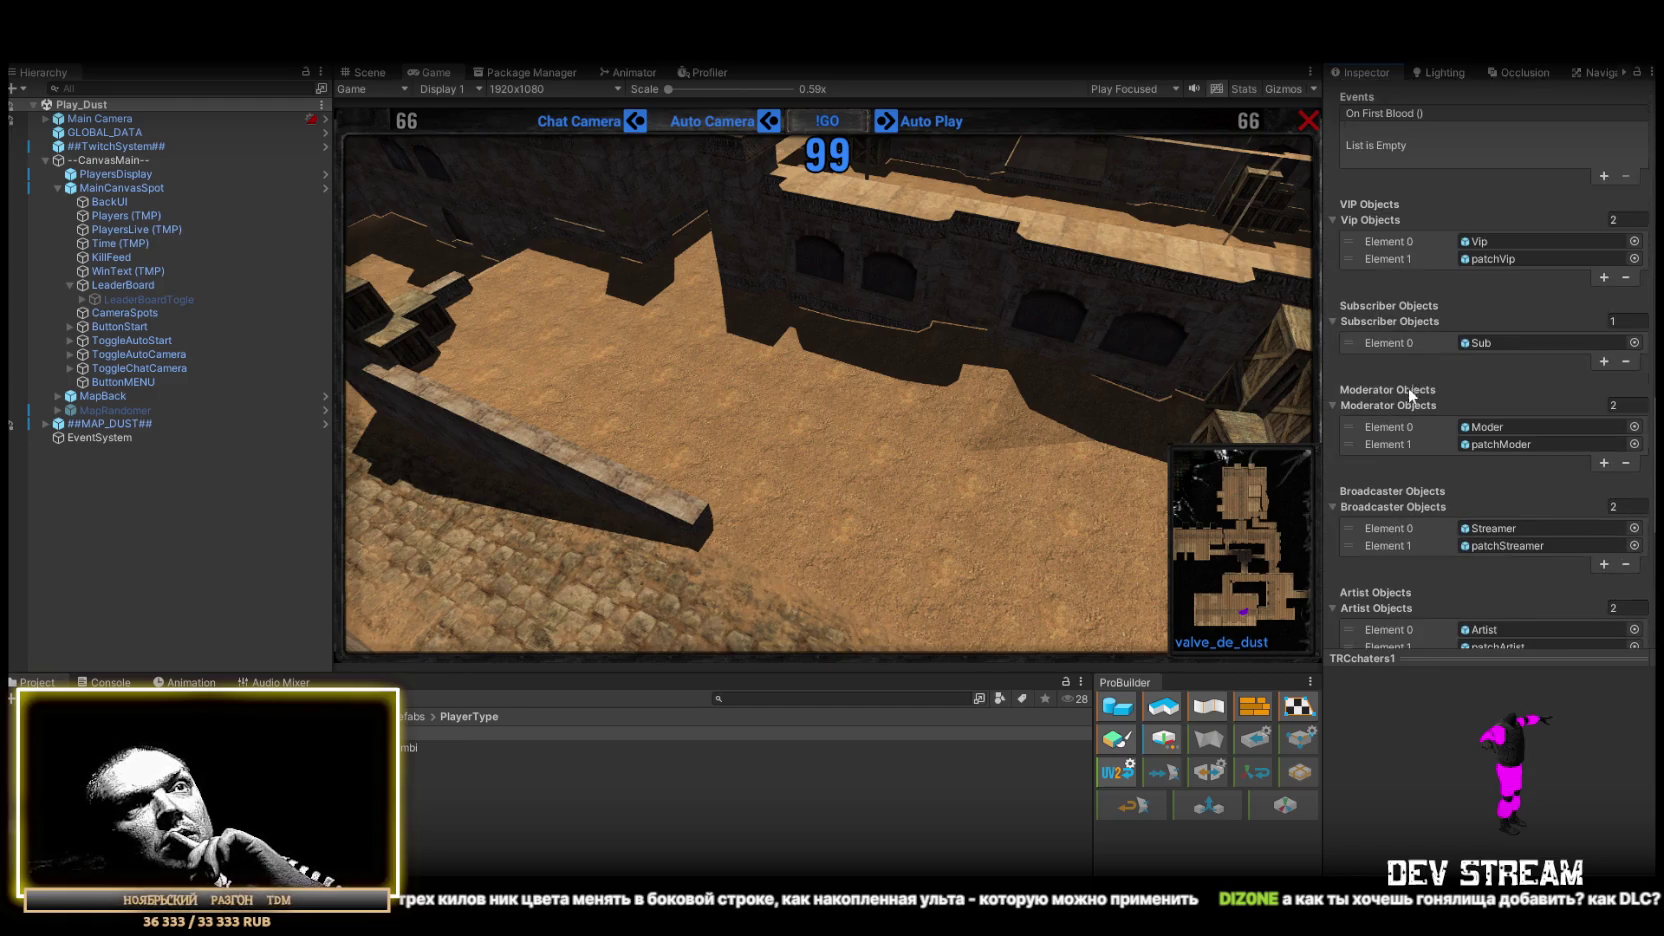
scroll(1408, 393, "down", 7)
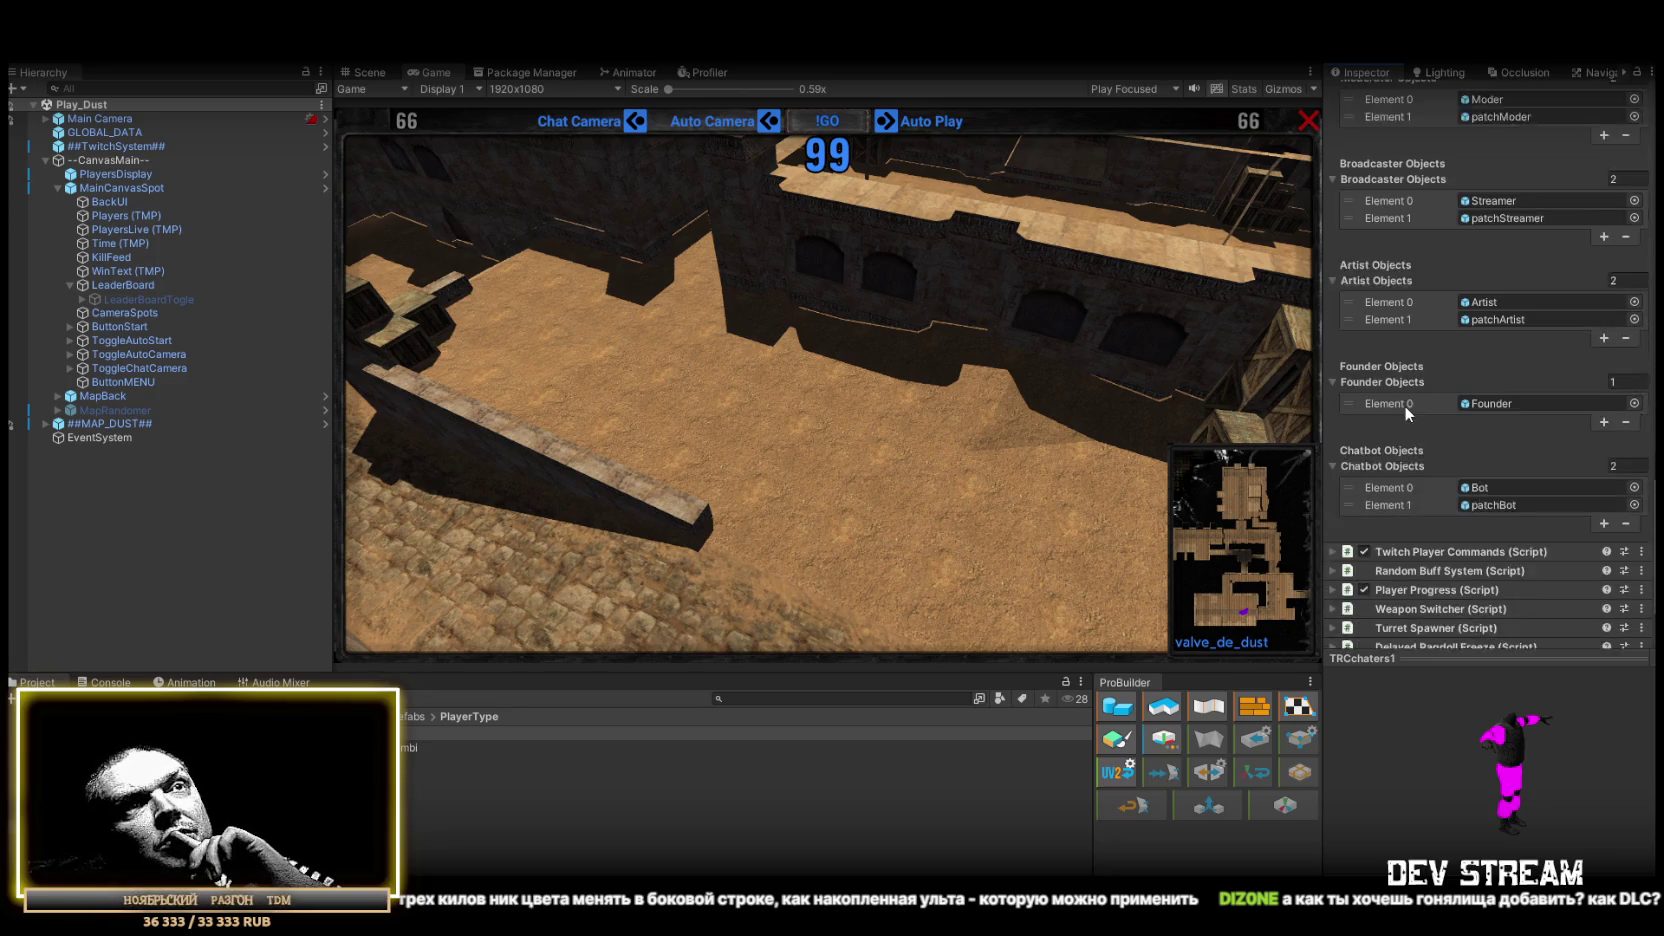
scroll(1405, 409, "down", 1)
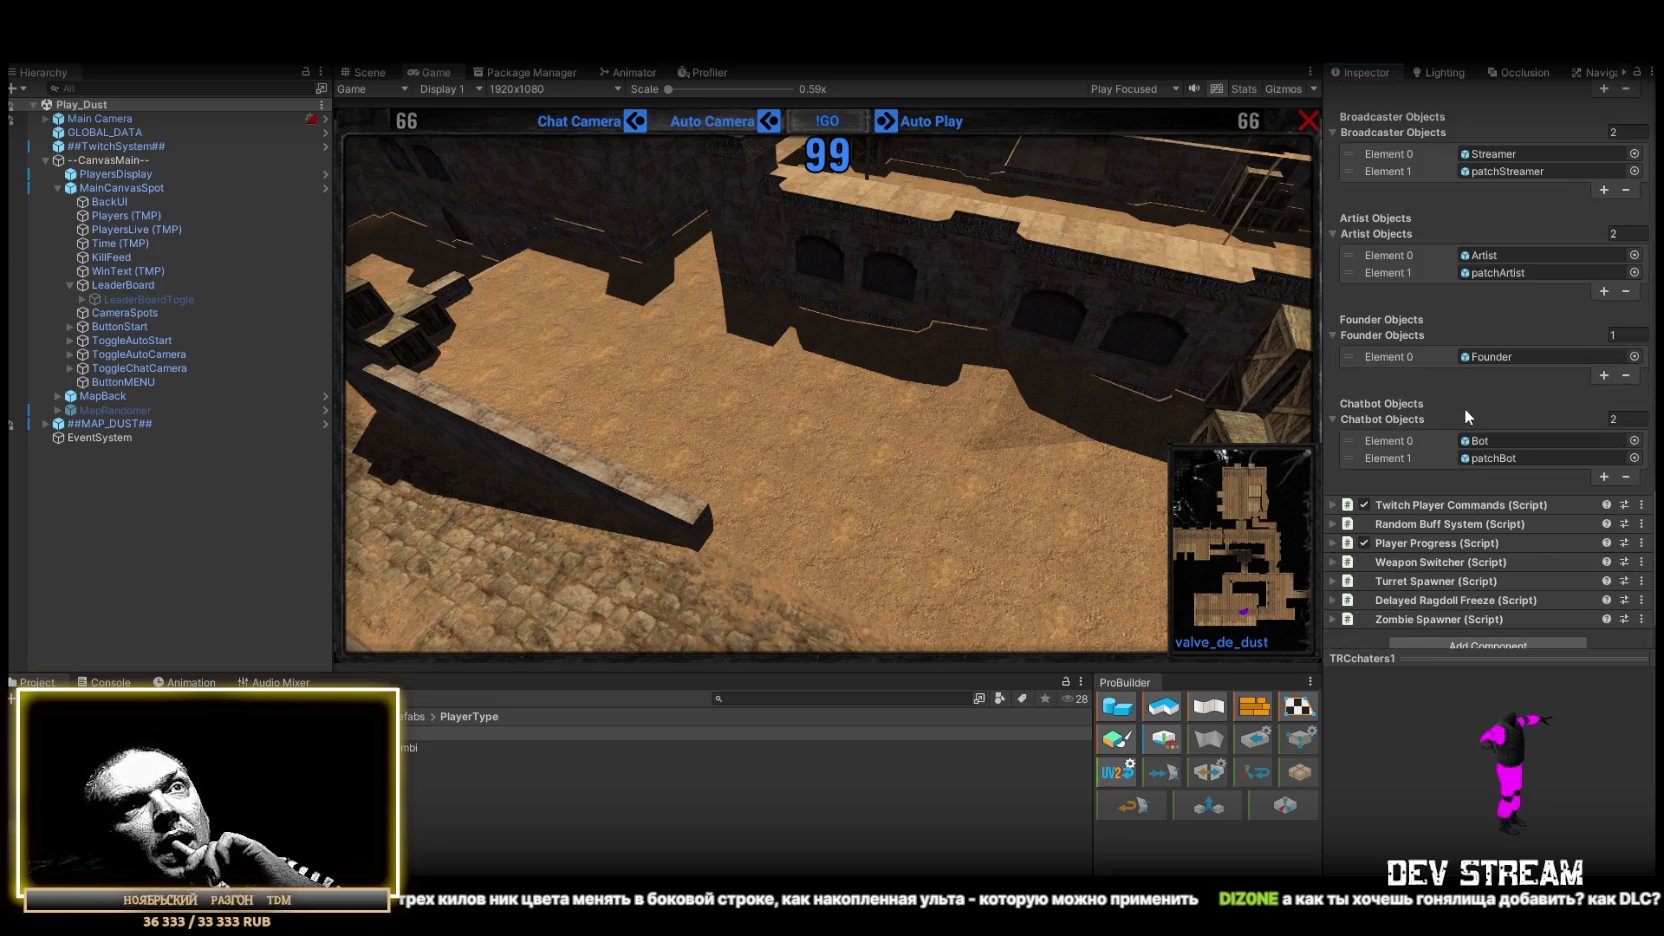
scroll(1459, 415, "up", 5)
scroll(1436, 412, "down", 10)
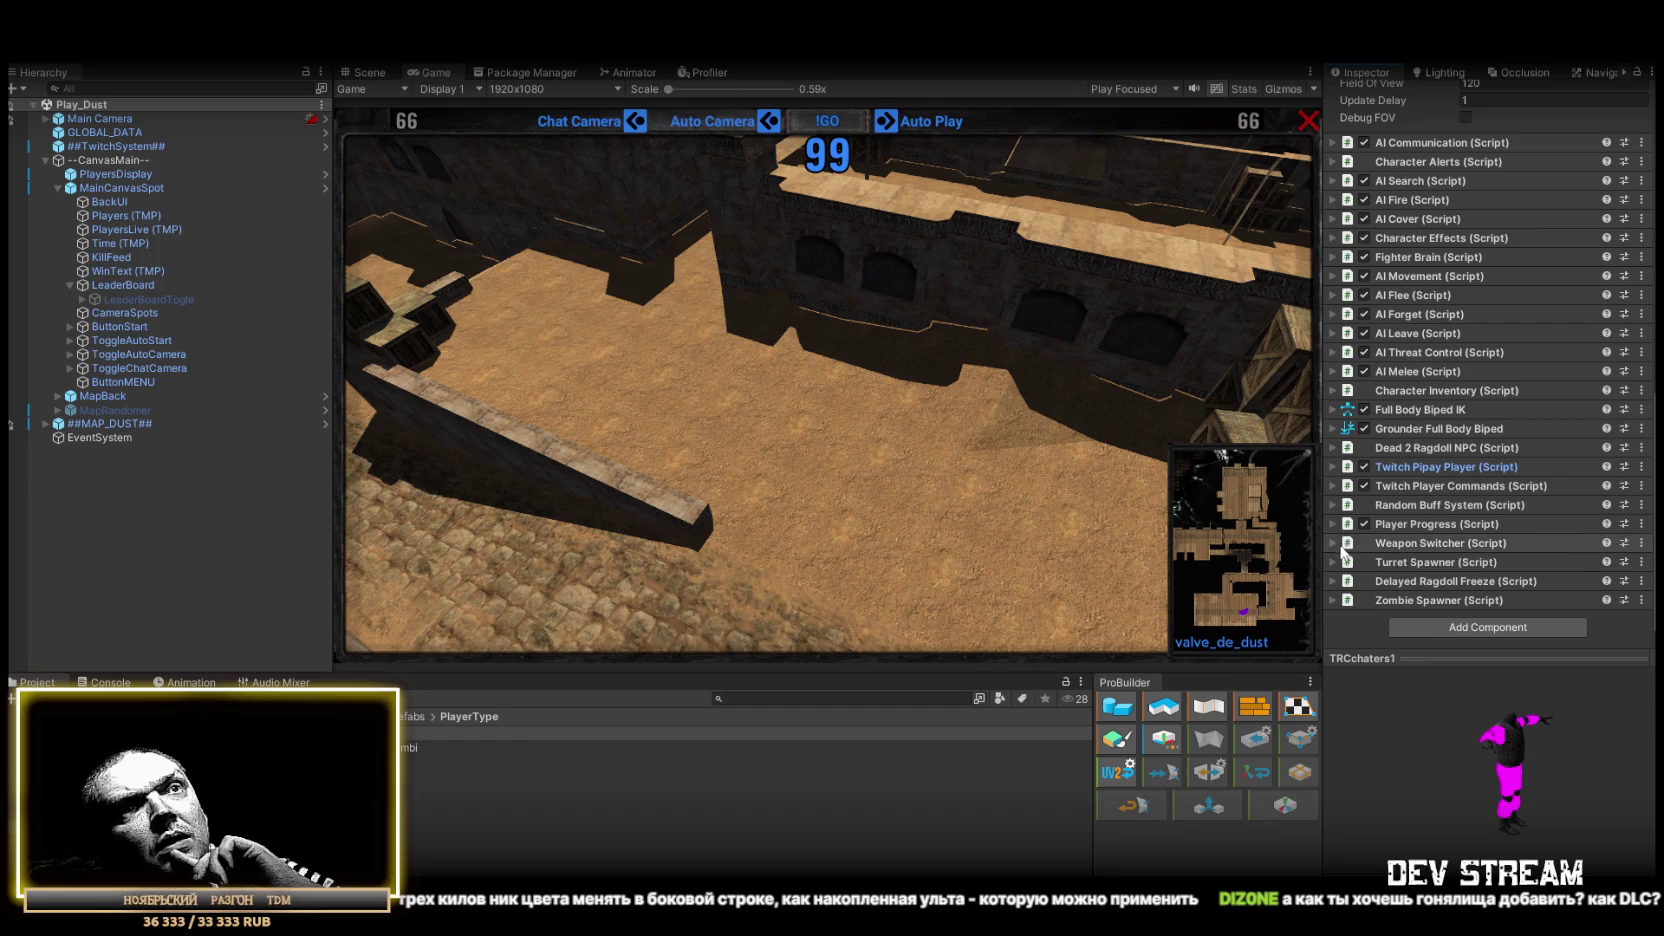
Step: Expand the Twitch Player Commands component and review its customization database, points and TalkAudioManager events
left_click(1450, 486)
scroll(1490, 510, "down", 5)
scroll(1510, 522, "down", 4)
scroll(1505, 522, "down", 2)
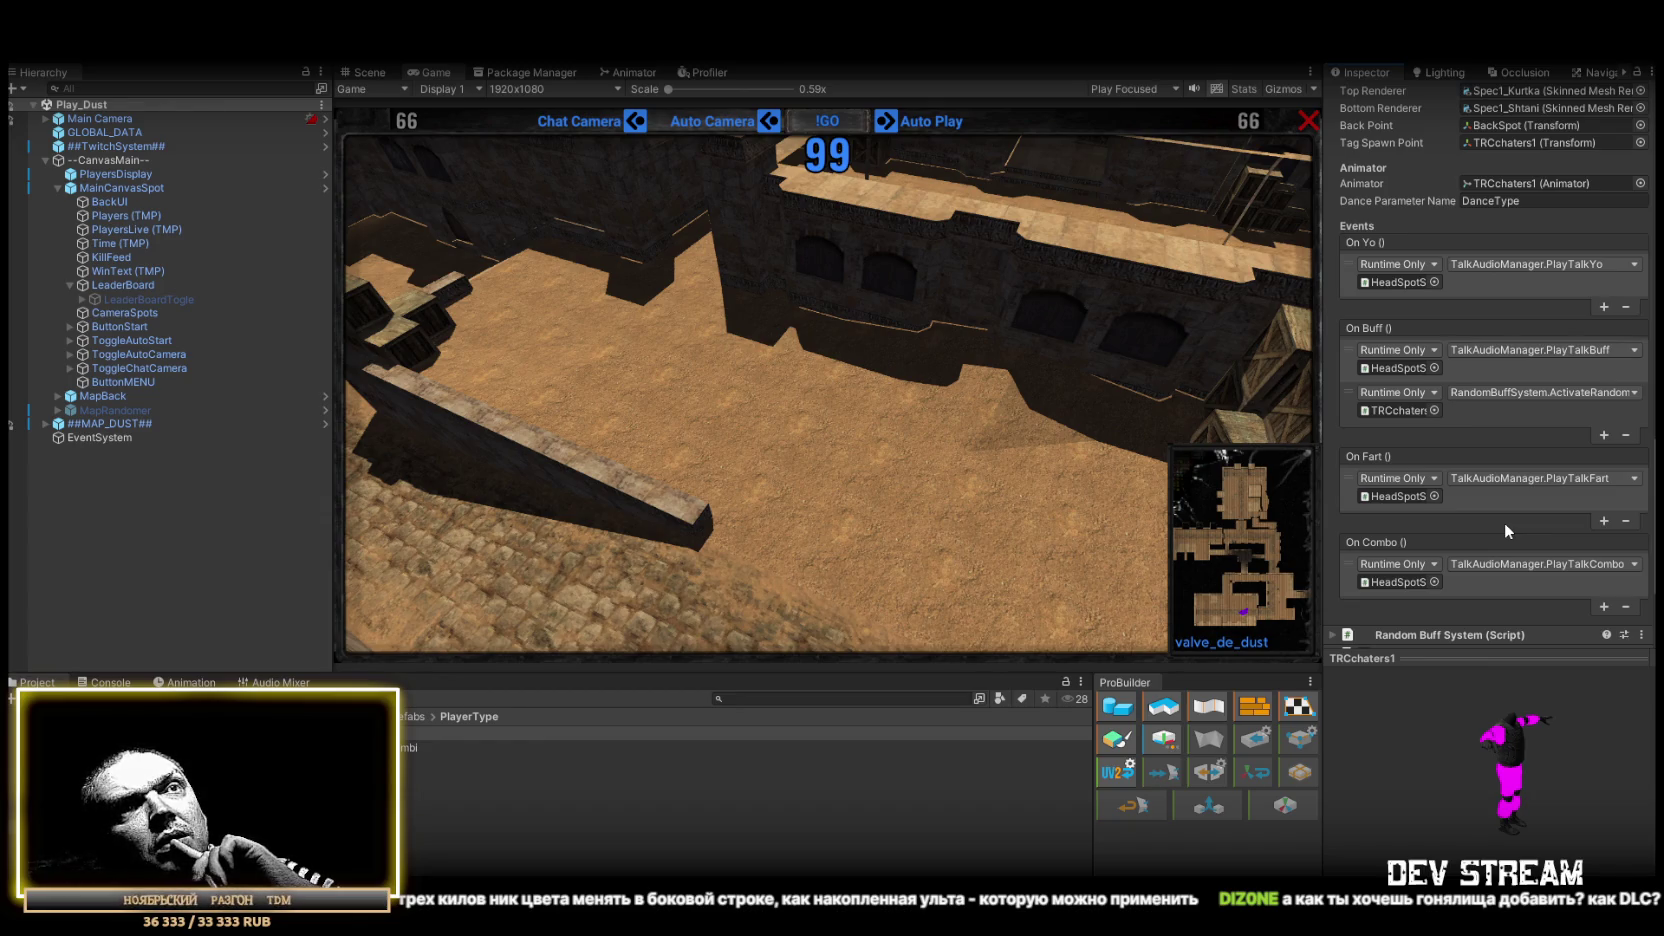
scroll(1504, 523, "down", 3)
Step: Open the TwitchPlayerCommands script for editing from the component's Script field
scroll(1439, 412, "up", 2)
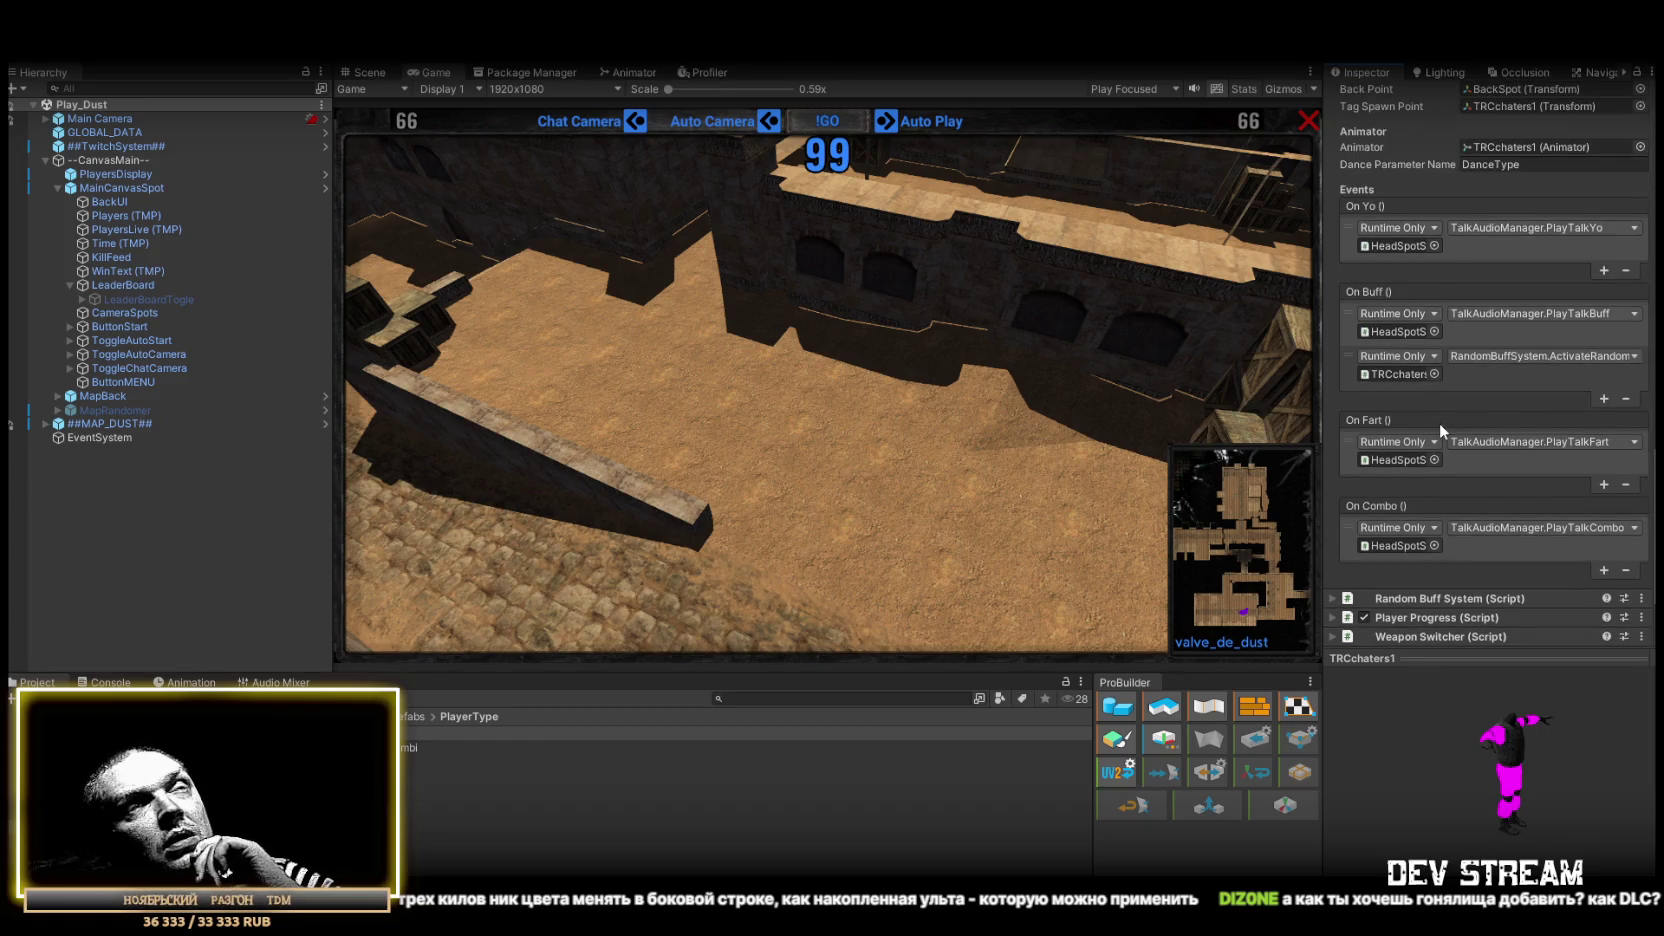
scroll(1439, 422, "up", 5)
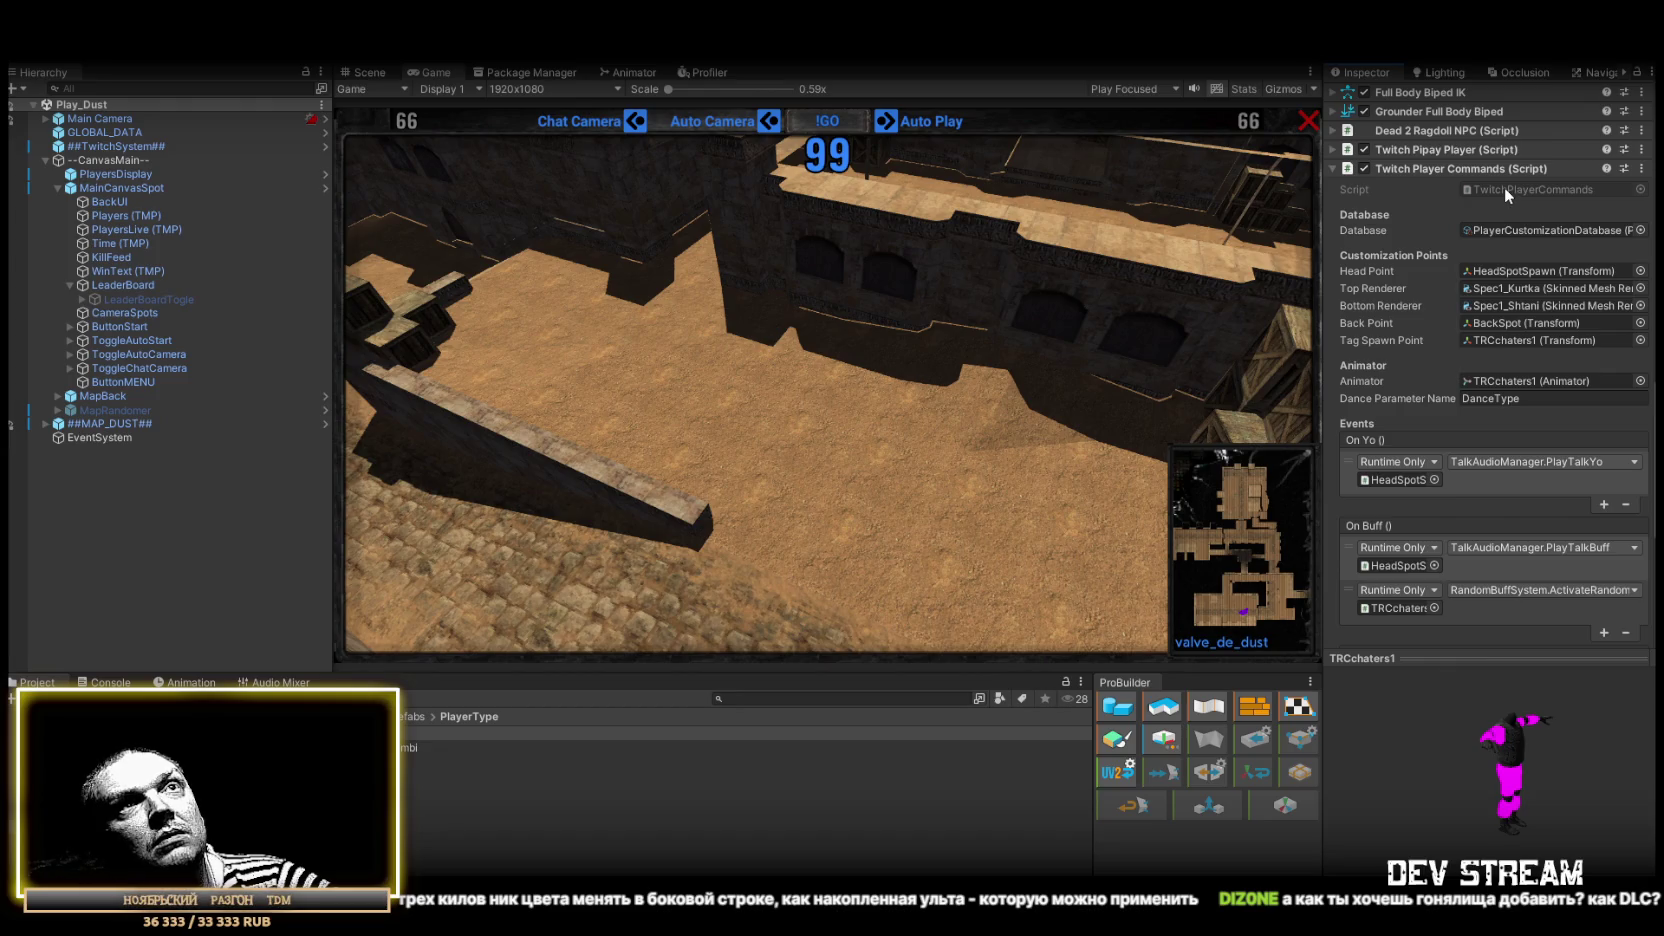
left_click(1504, 187)
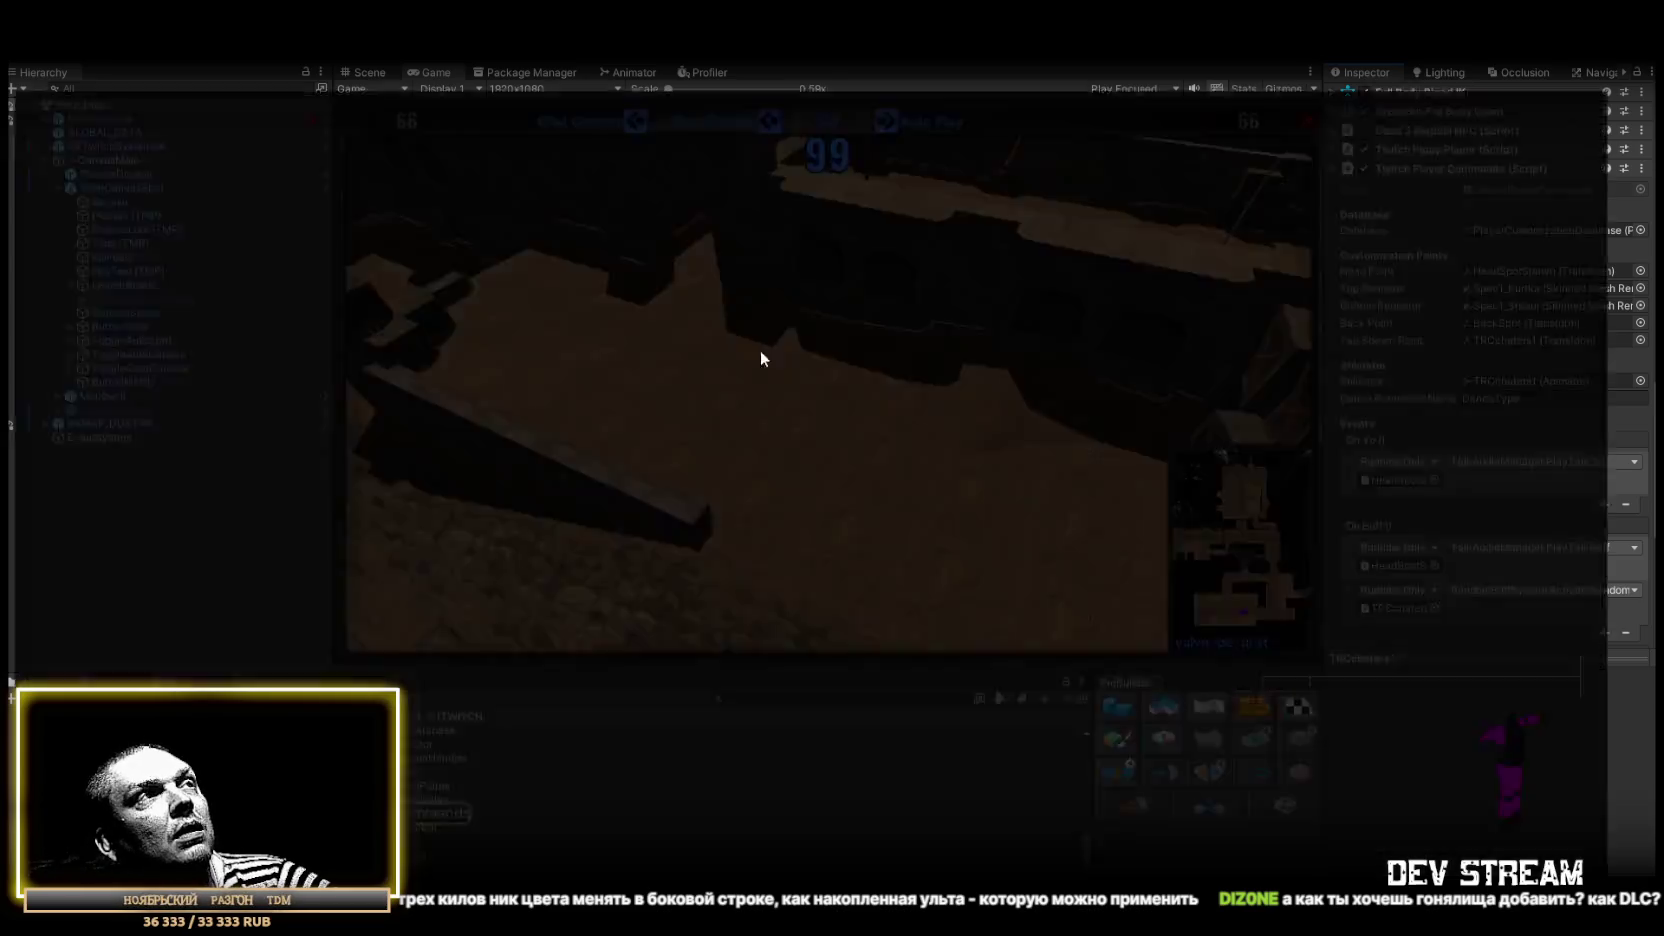
Step: Select all code in TwitchPlayerCommands.cs, restore it after an accidental delete, and leave Visual Studio
scroll(384, 560, "down", 20)
key("ctrl+a")
key("Delete")
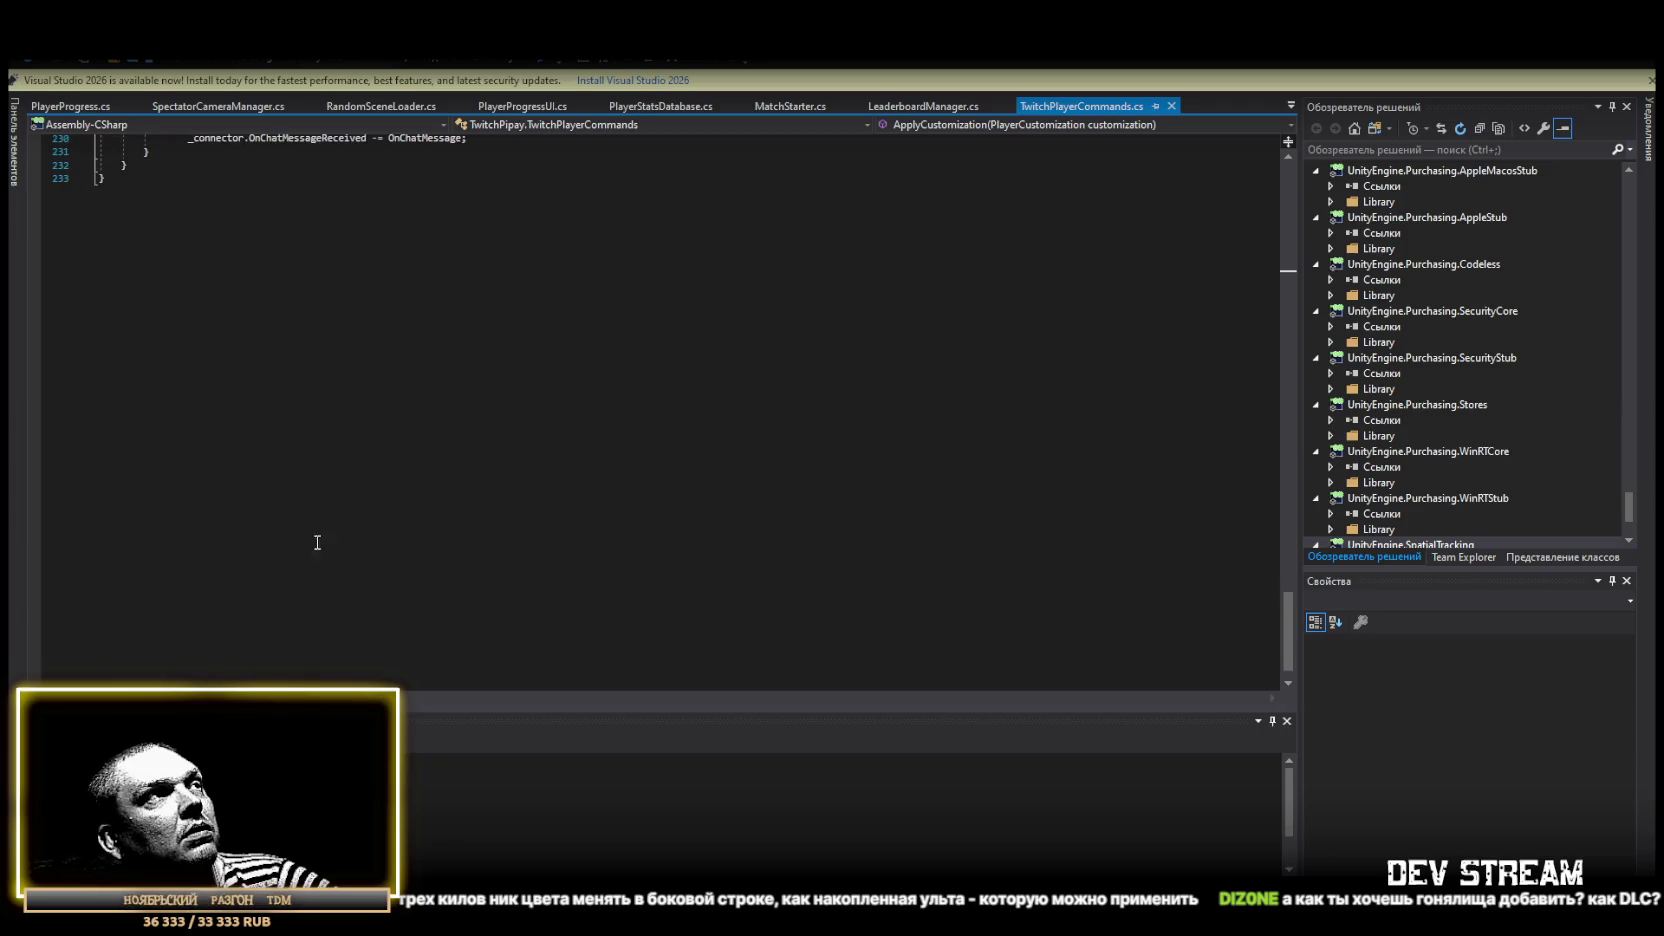
key("ctrl+z")
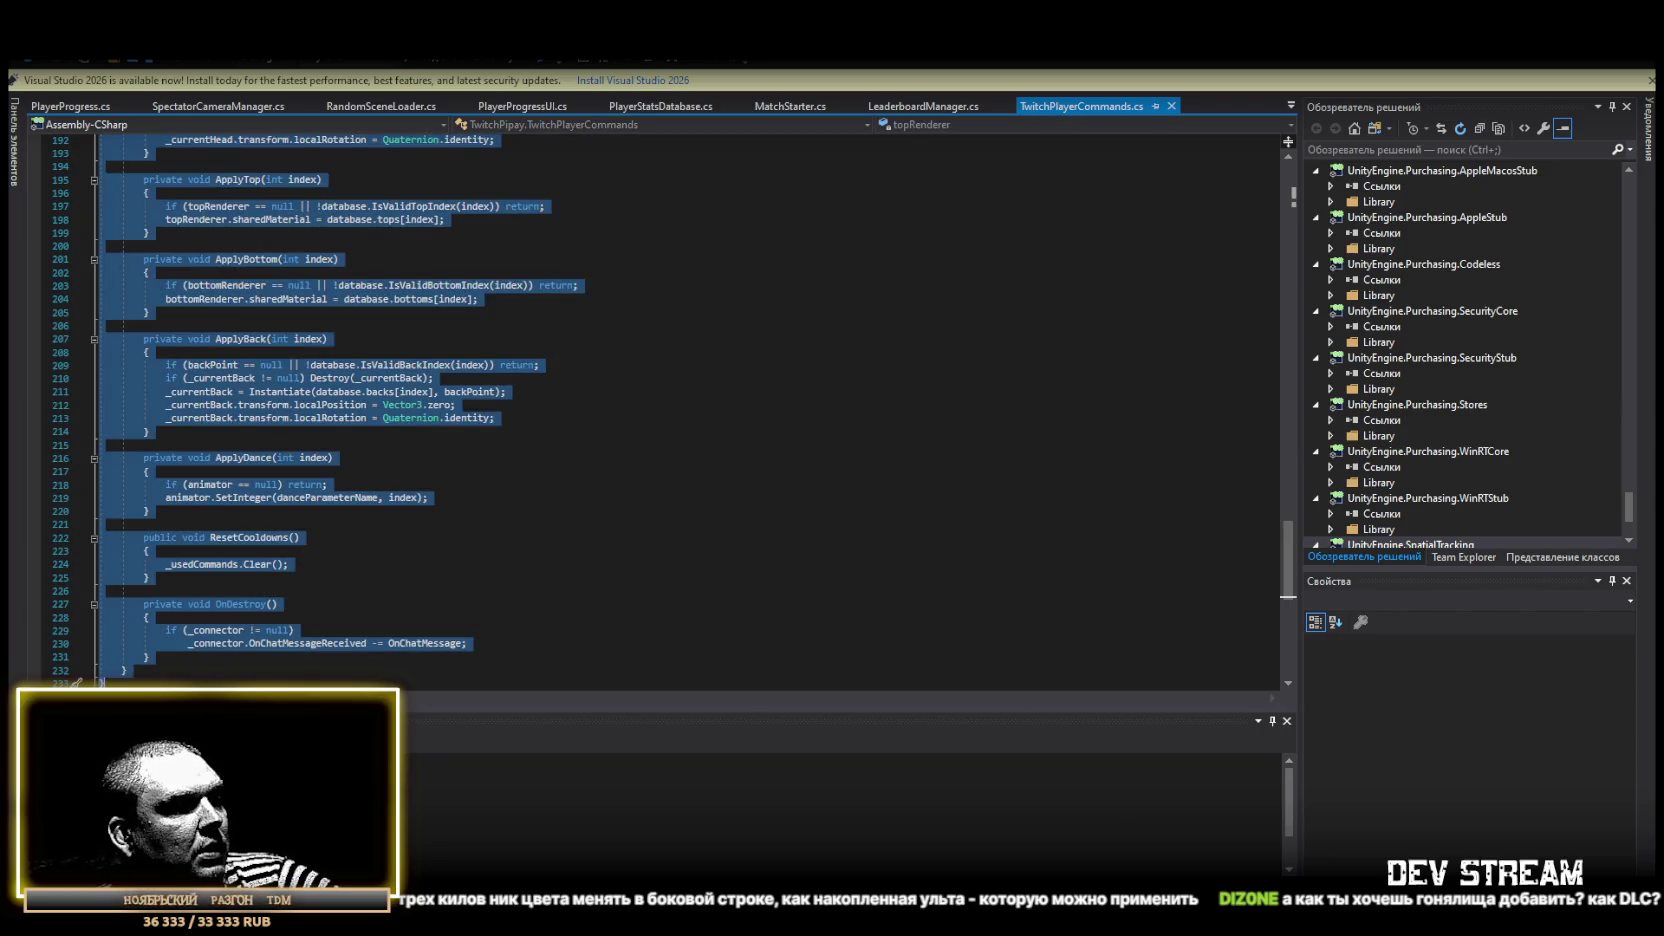
key("alt+Tab")
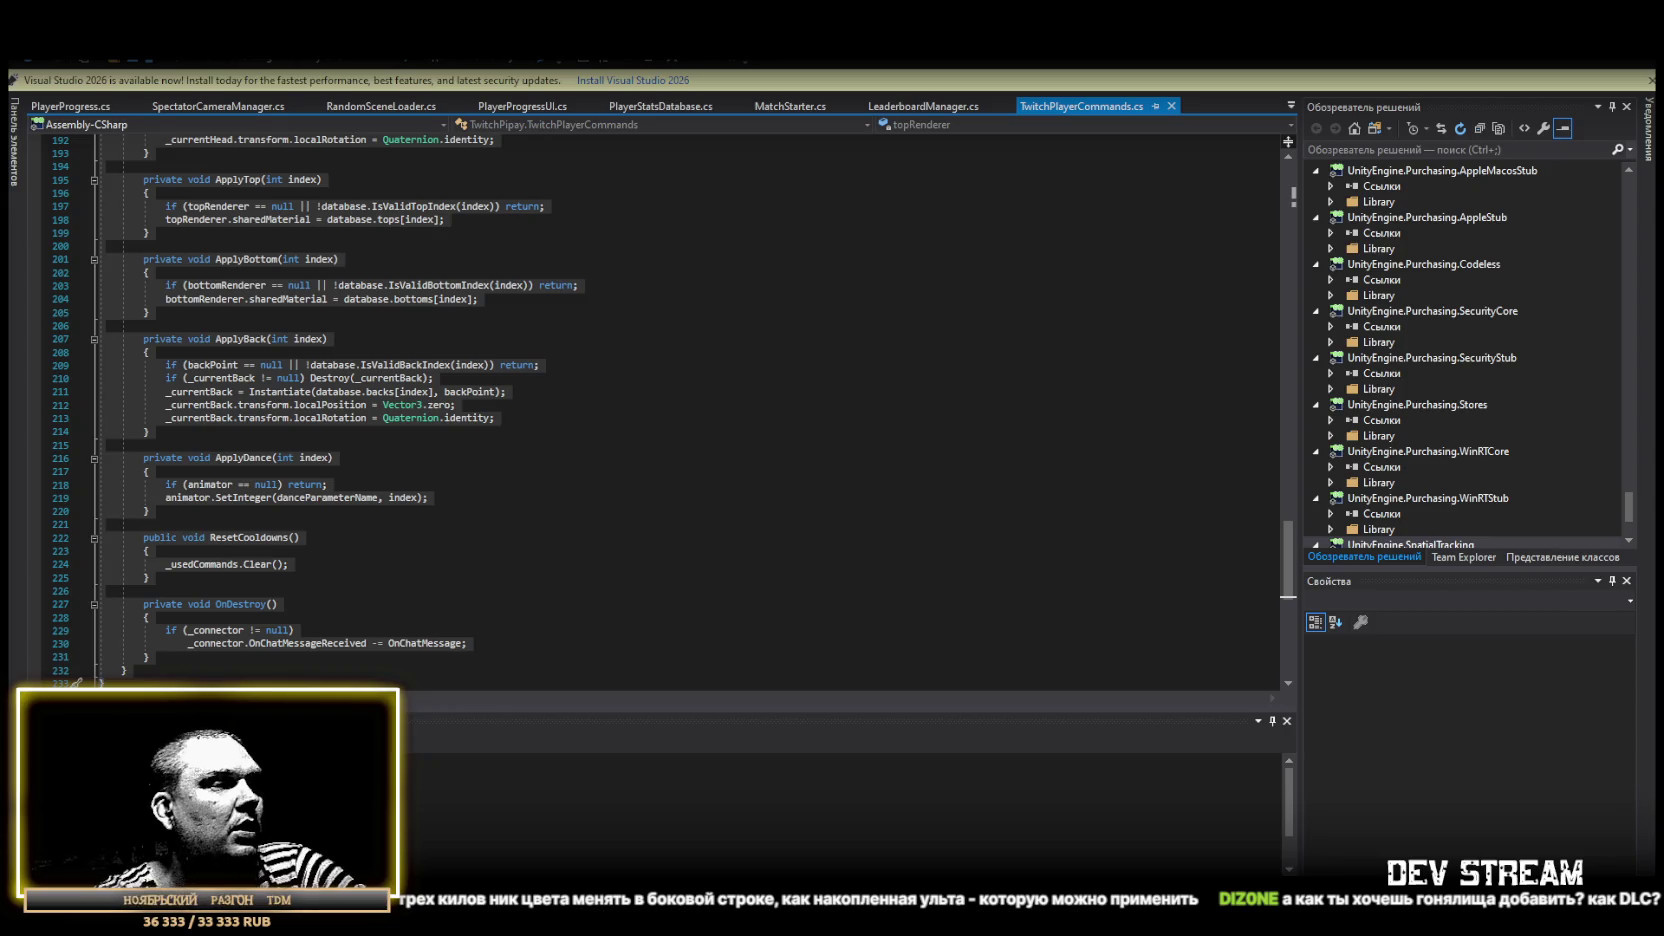
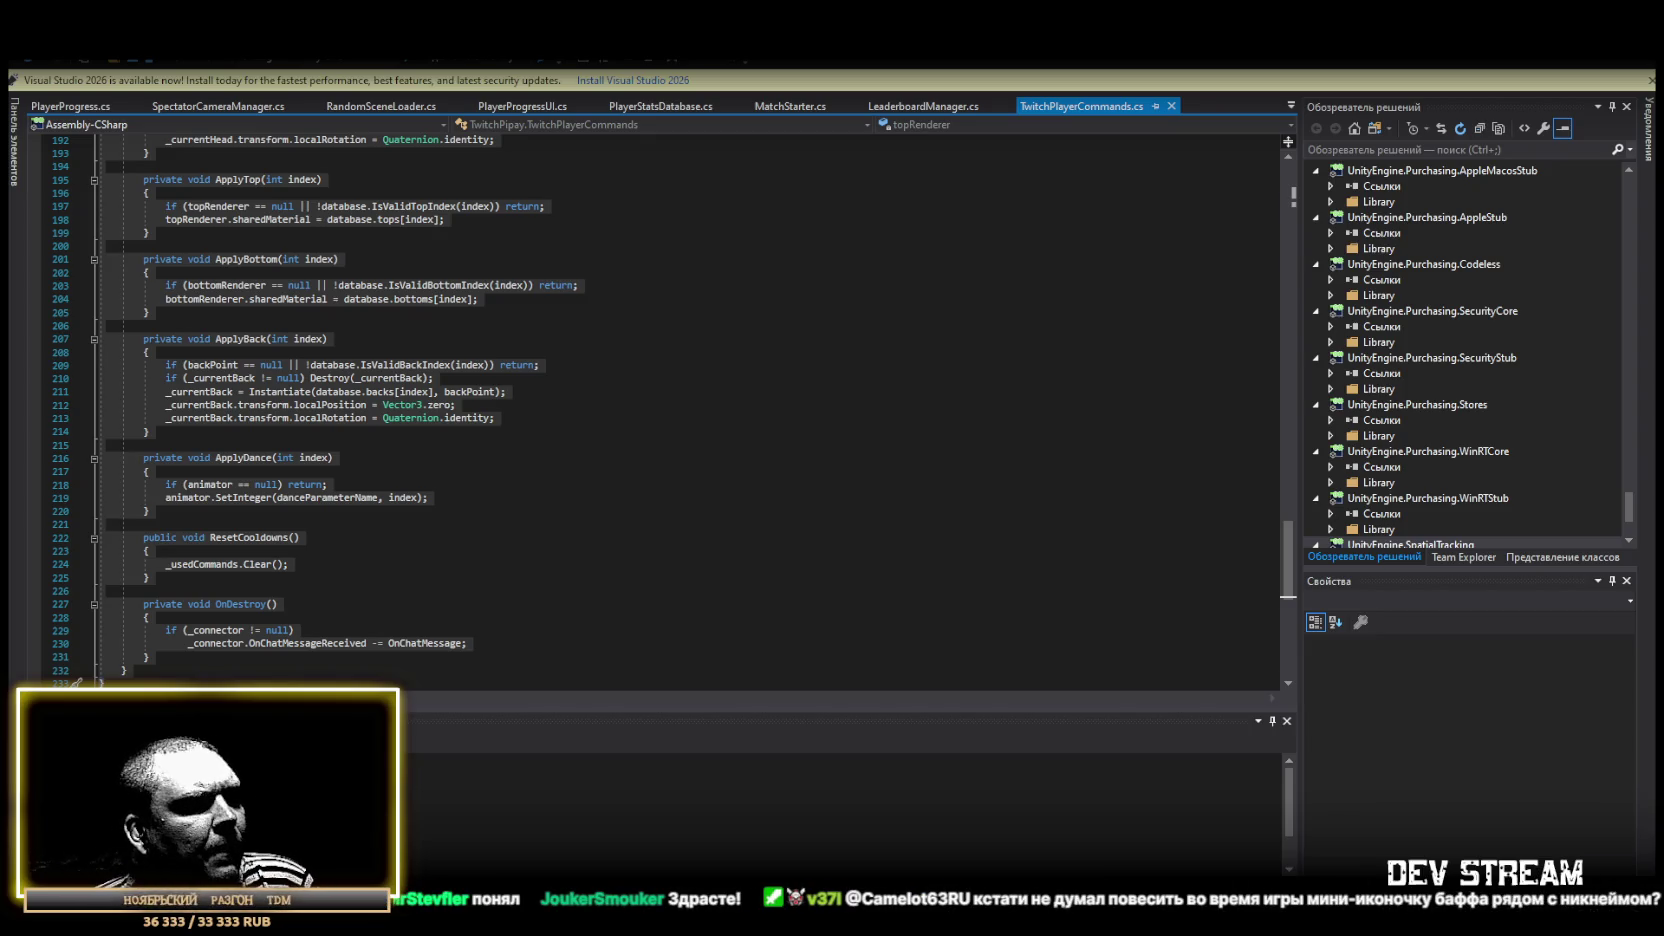
Step: Return from Visual Studio to the Unity editor showing the TwitchPlayerCommands component
key("alt+Tab")
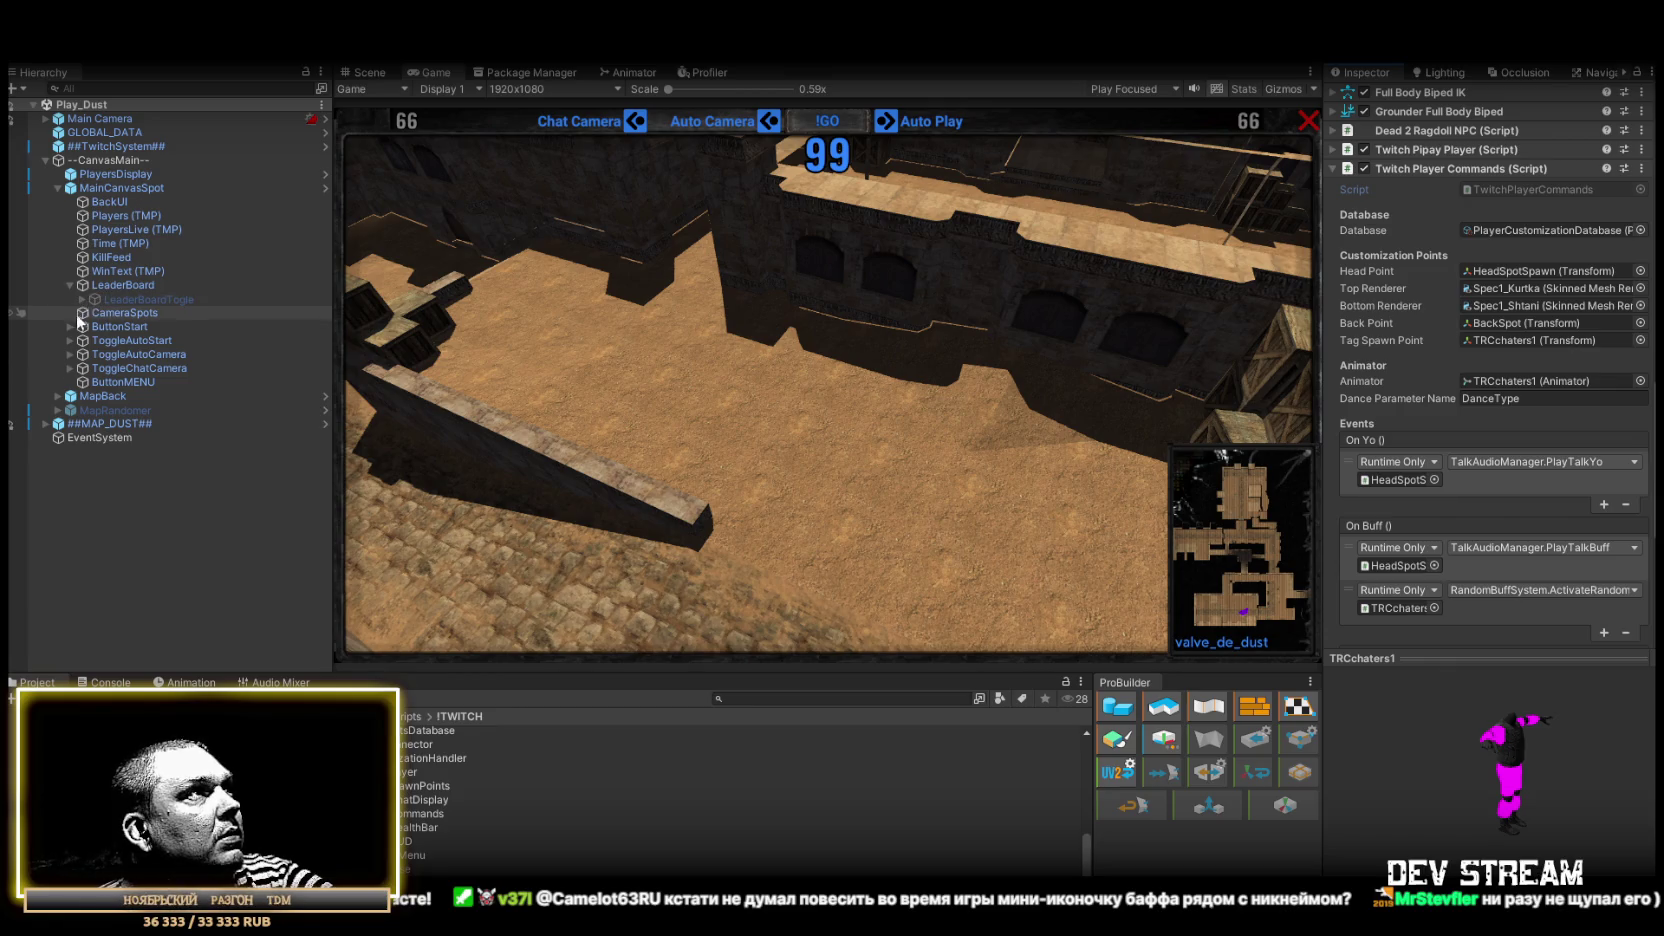
Step: Select CameraSpots and locate its Button Container (CameraSpots) and Button Prefab (CamButton) references
left_click(110, 313)
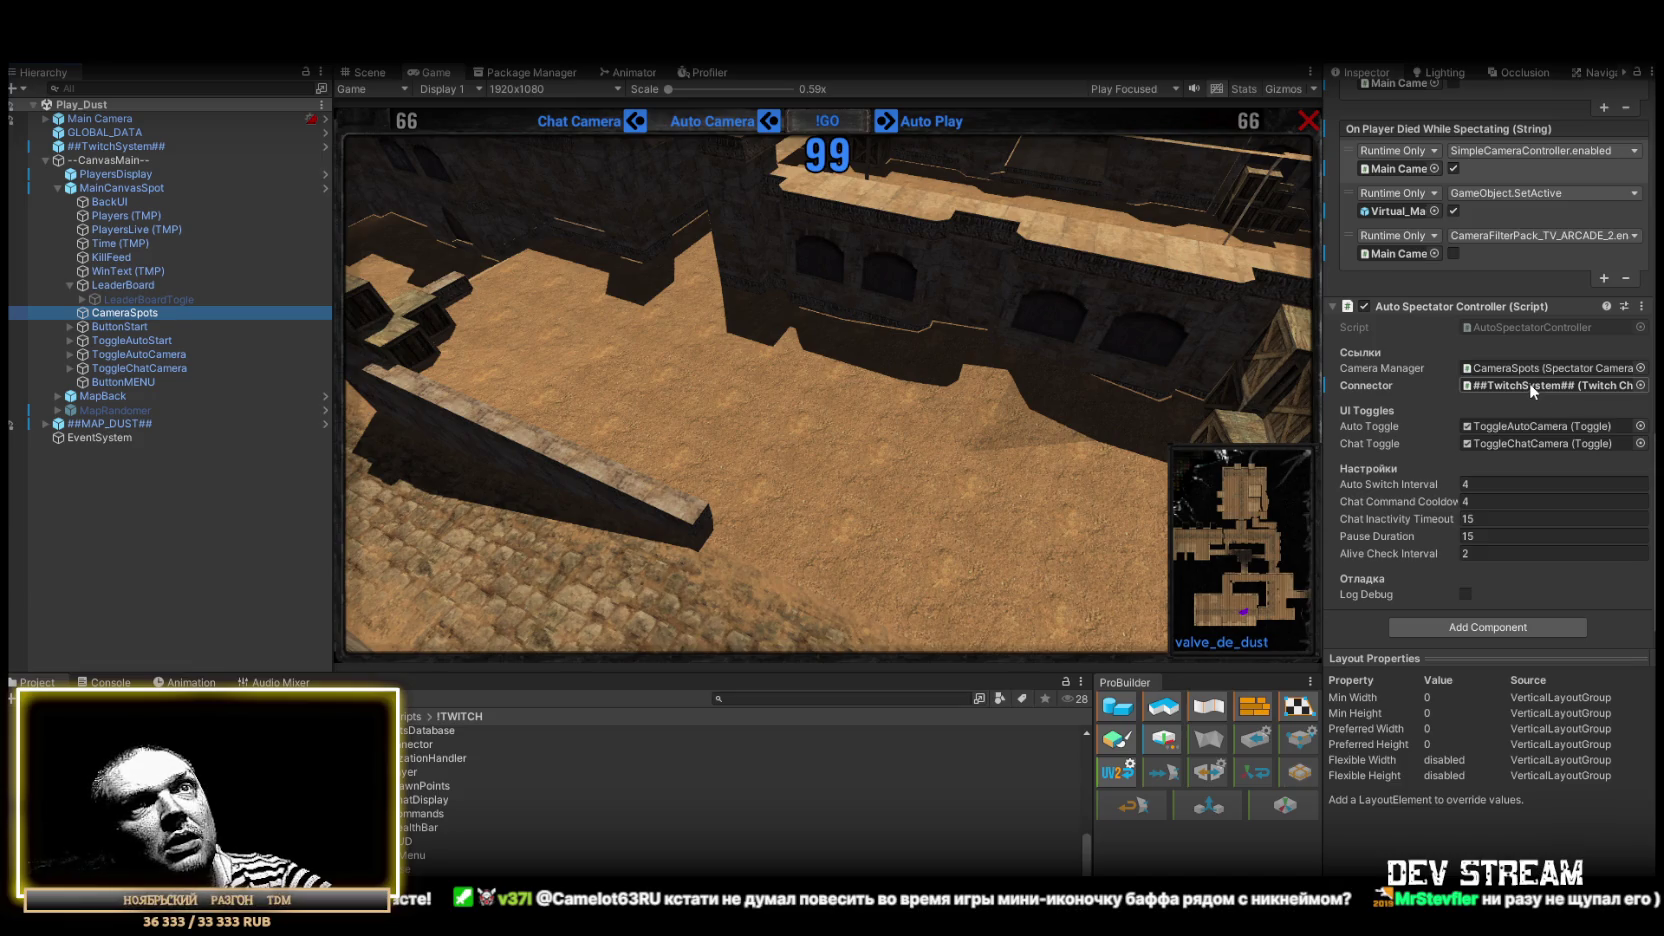
scroll(1530, 383, "up", 15)
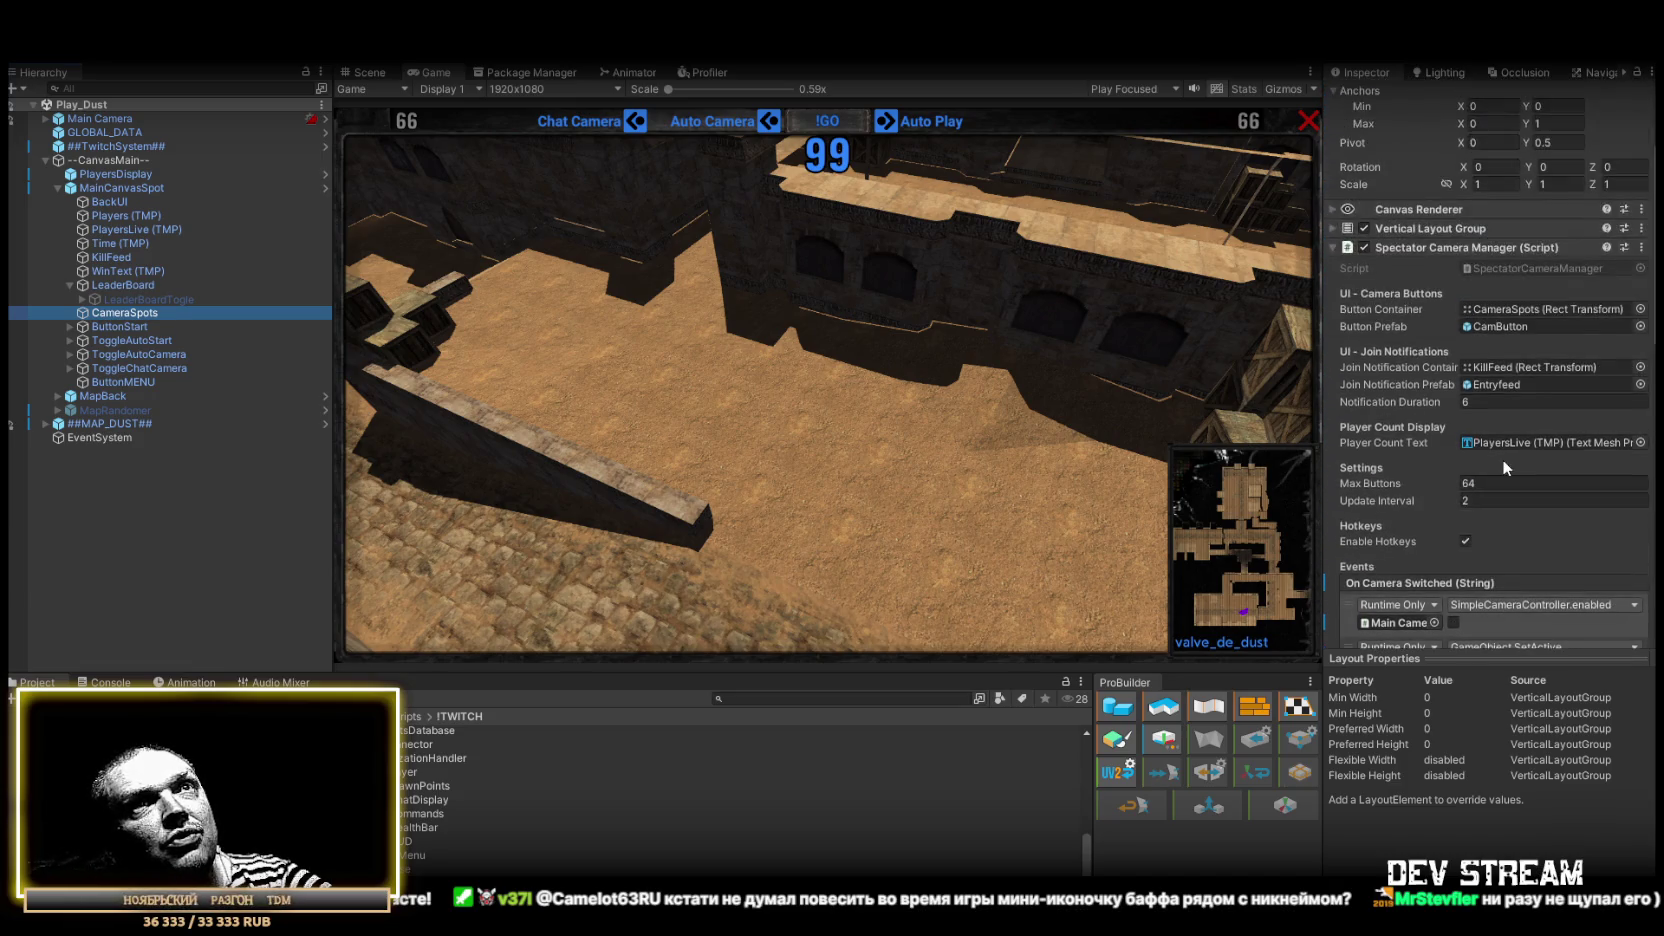
left_click(1527, 310)
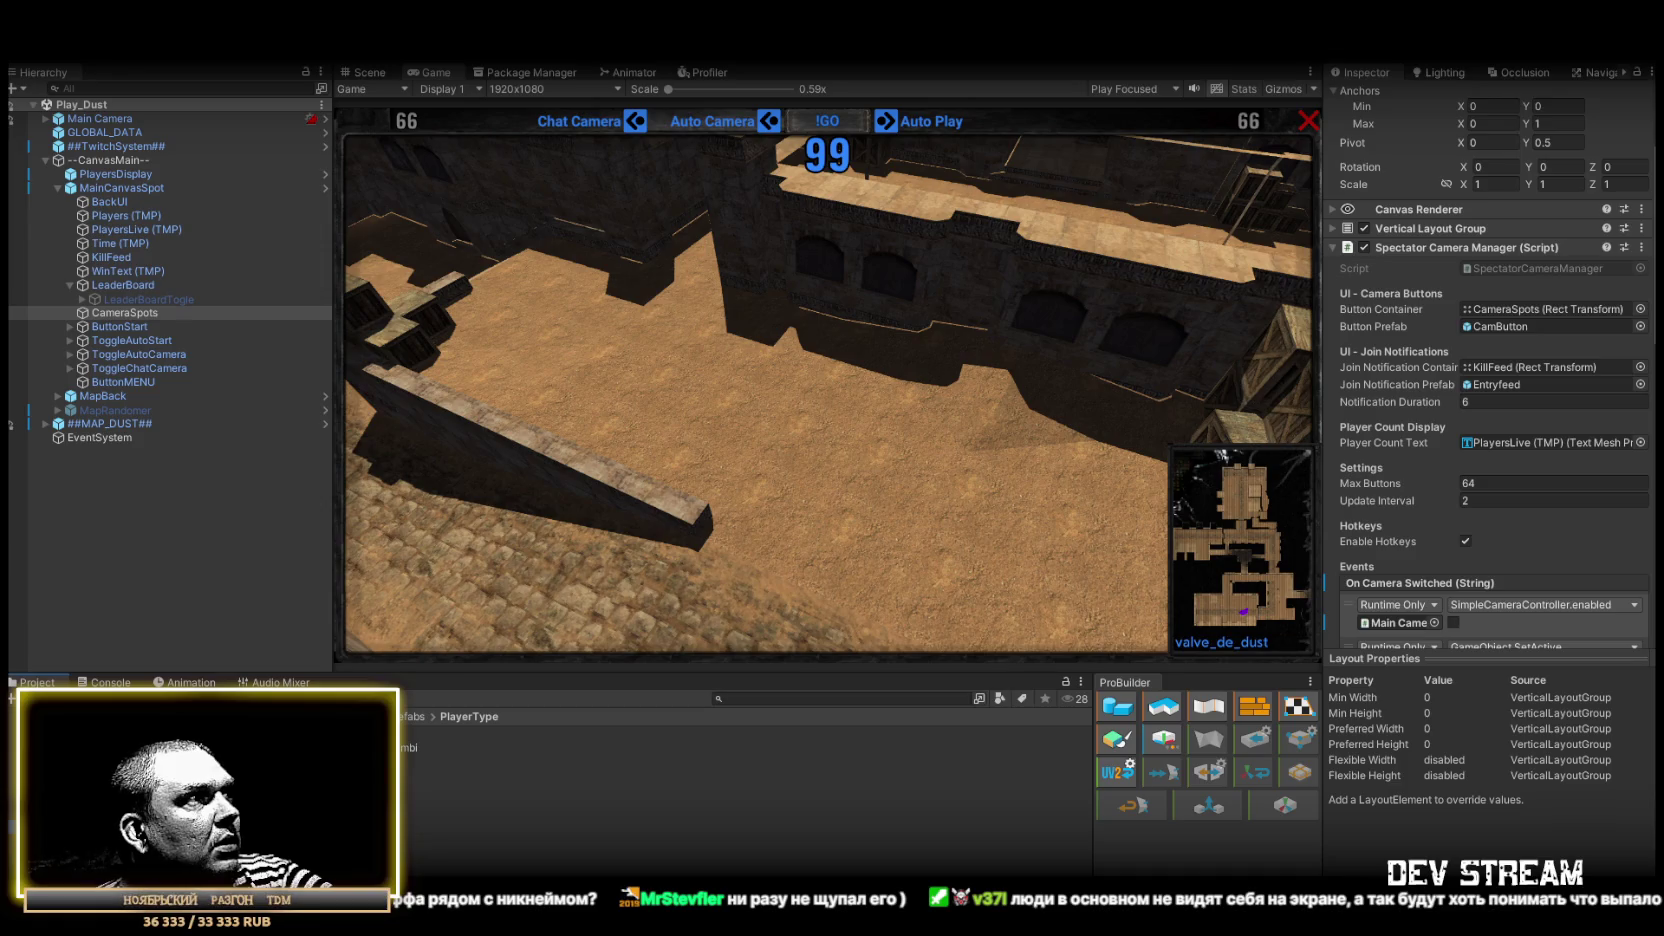
scroll(404, 805, "down", 5)
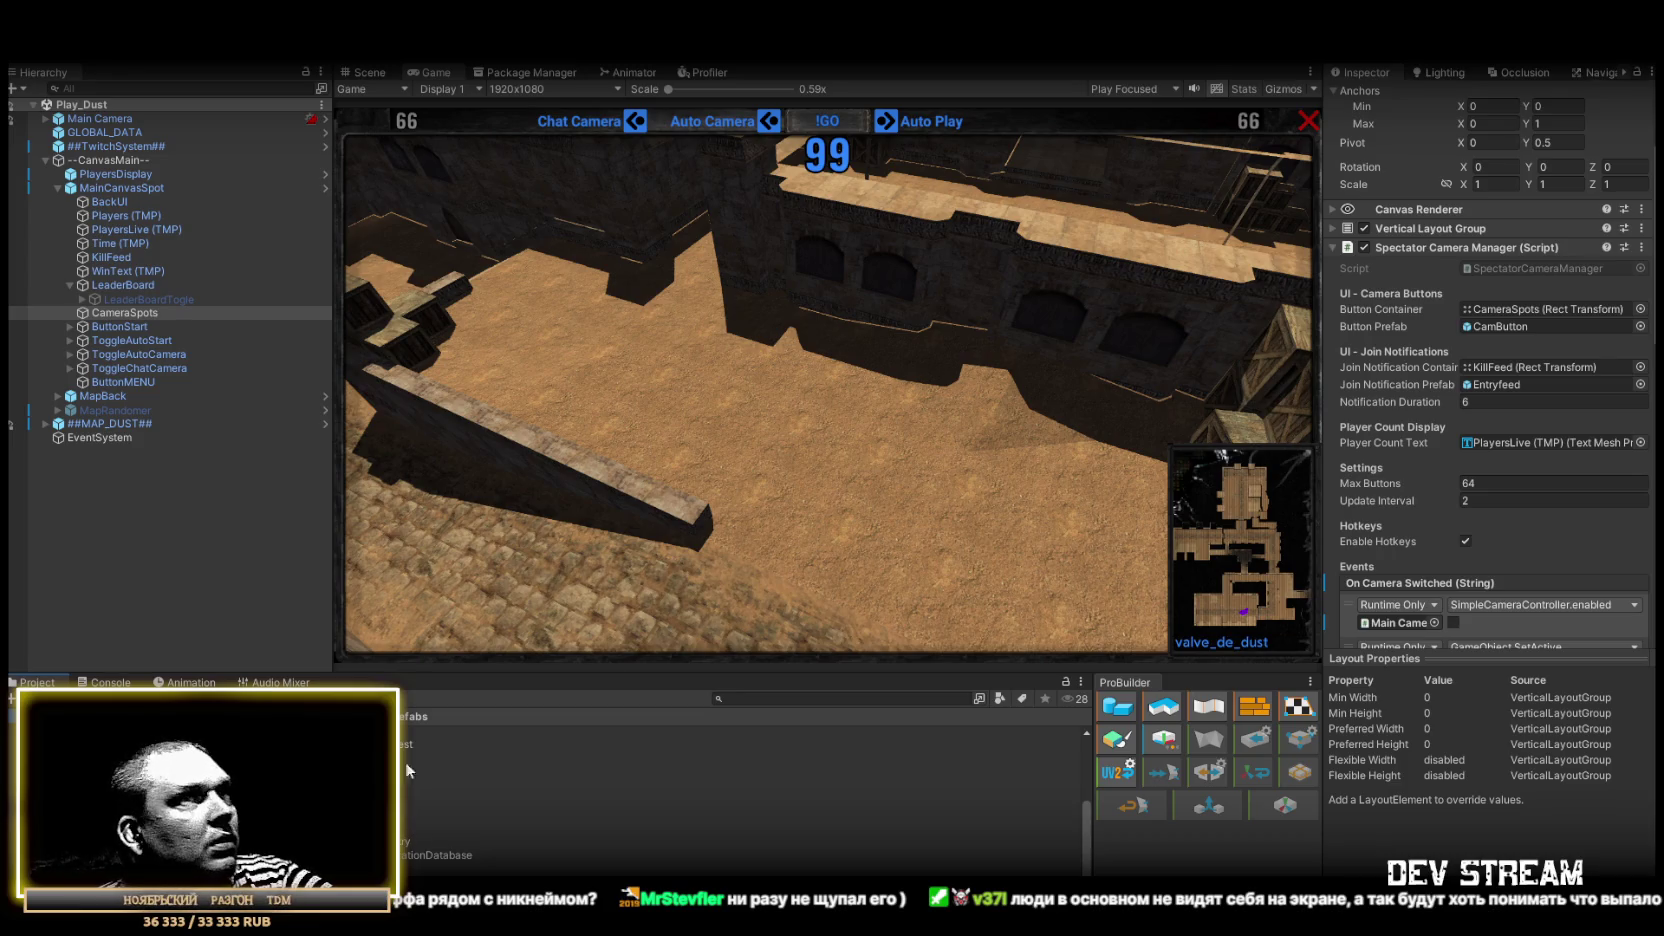
left_click(1508, 325)
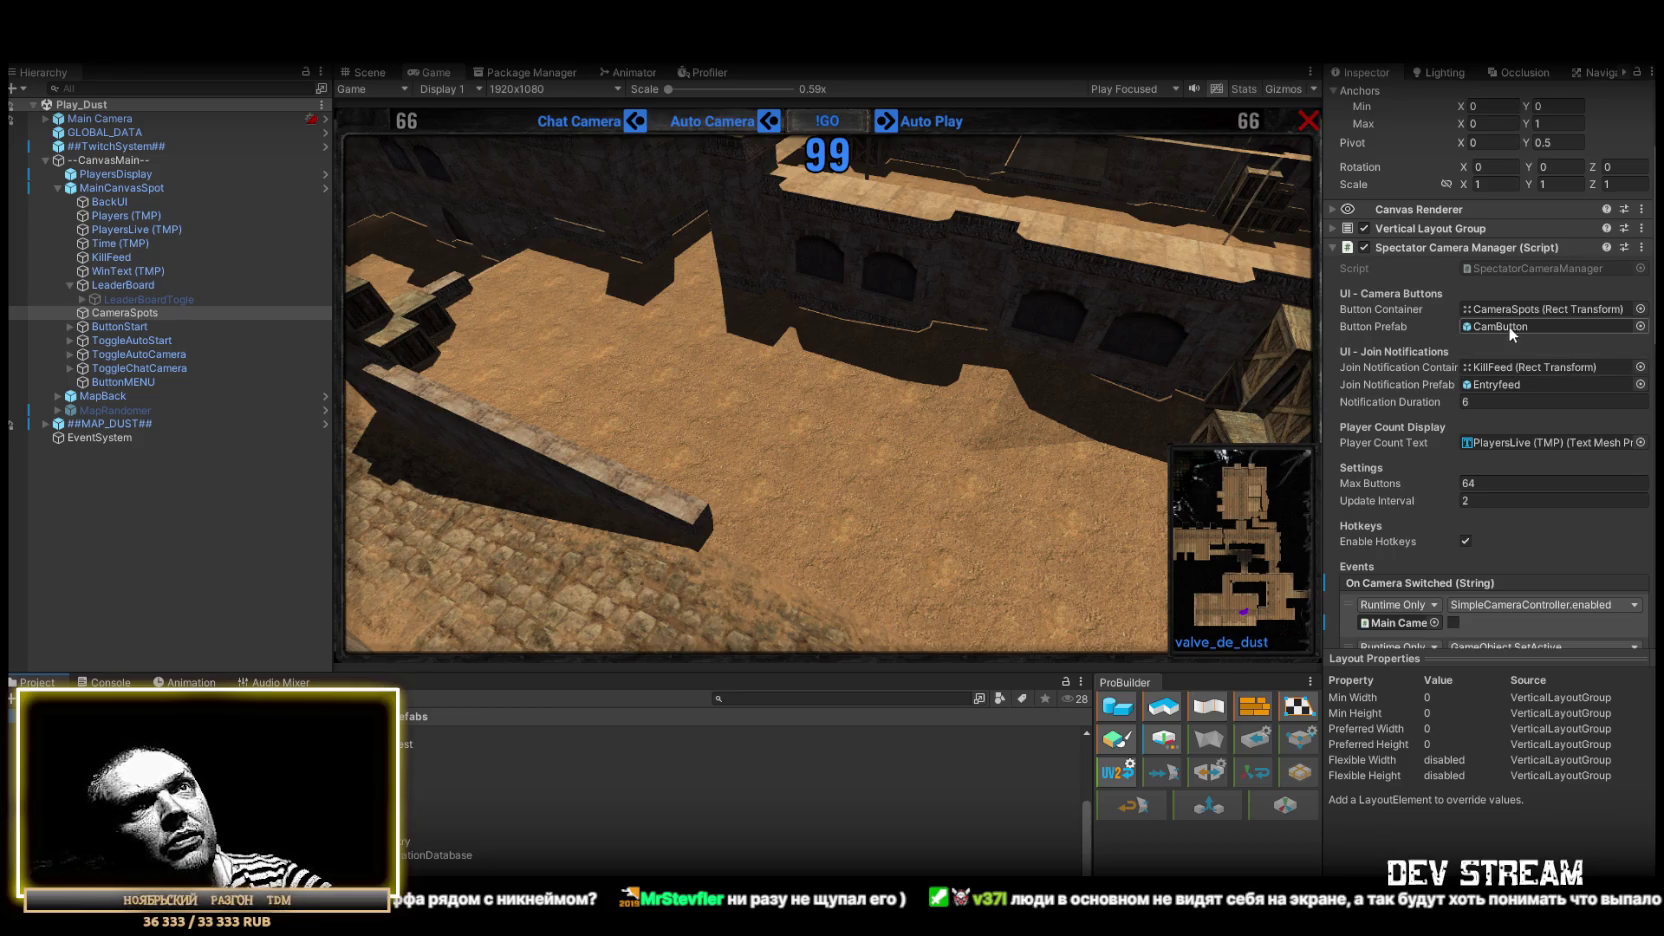
Step: Place a CamButton under CameraSpots, duplicate it to 30 copies, and check them in the Game view
left_click_drag(410, 815, 131, 319)
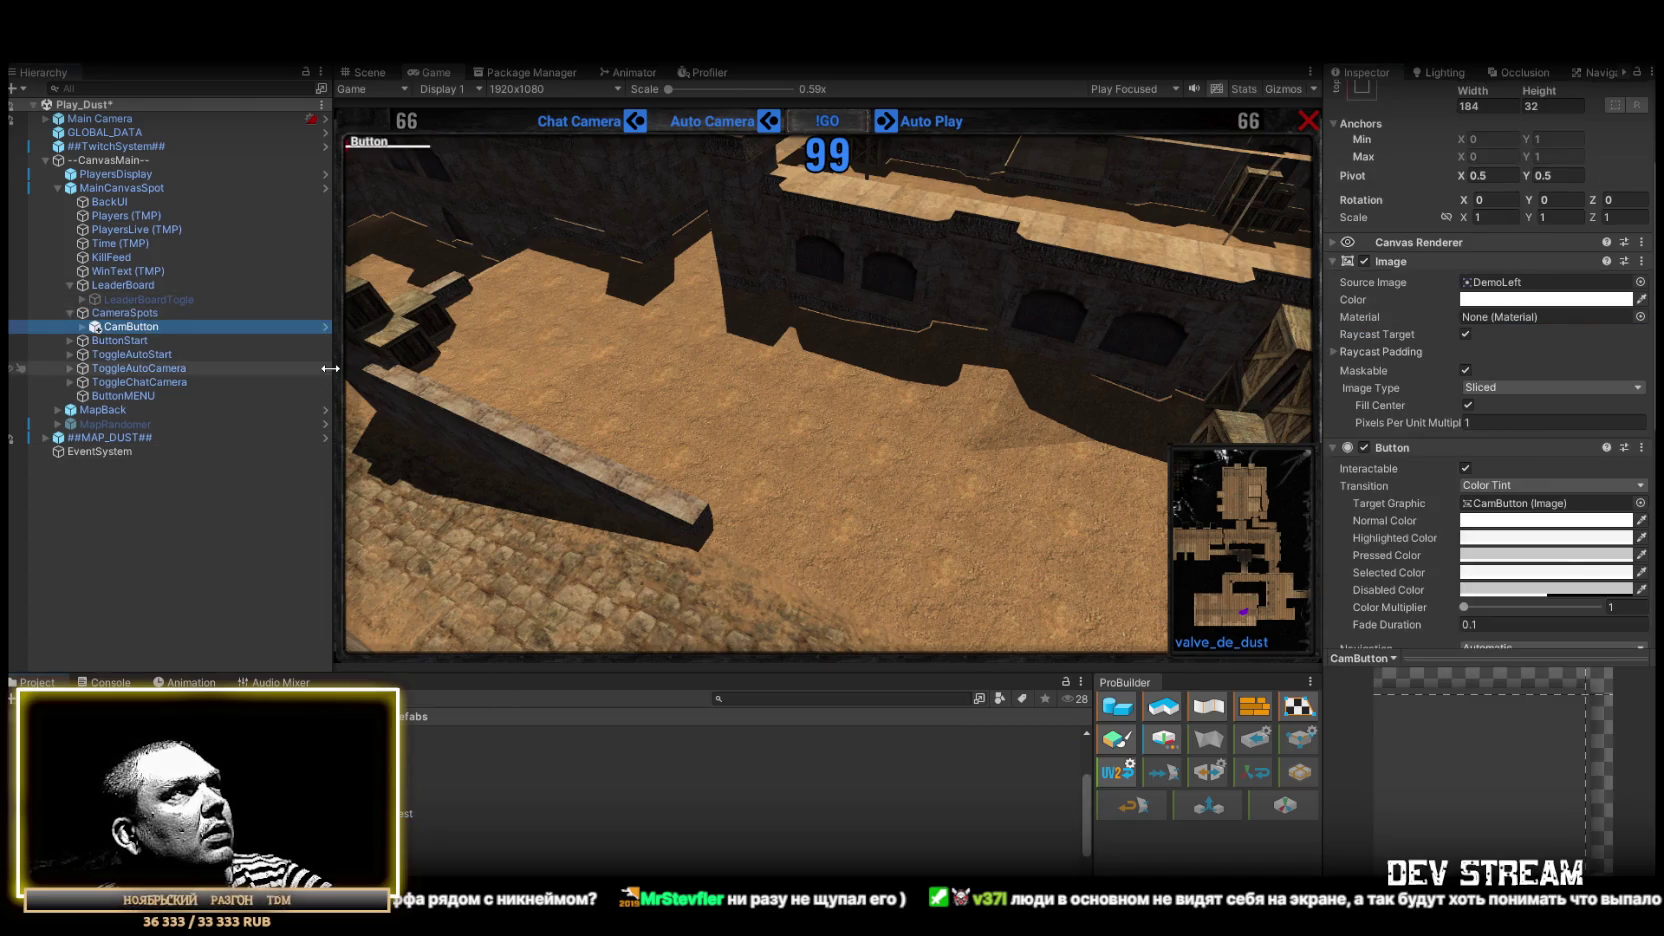
key("ctrl+d")
key("ctrl+d")
key("ctrl+d")
key("ctrl+d")
key("ctrl+d")
key("ctrl+d")
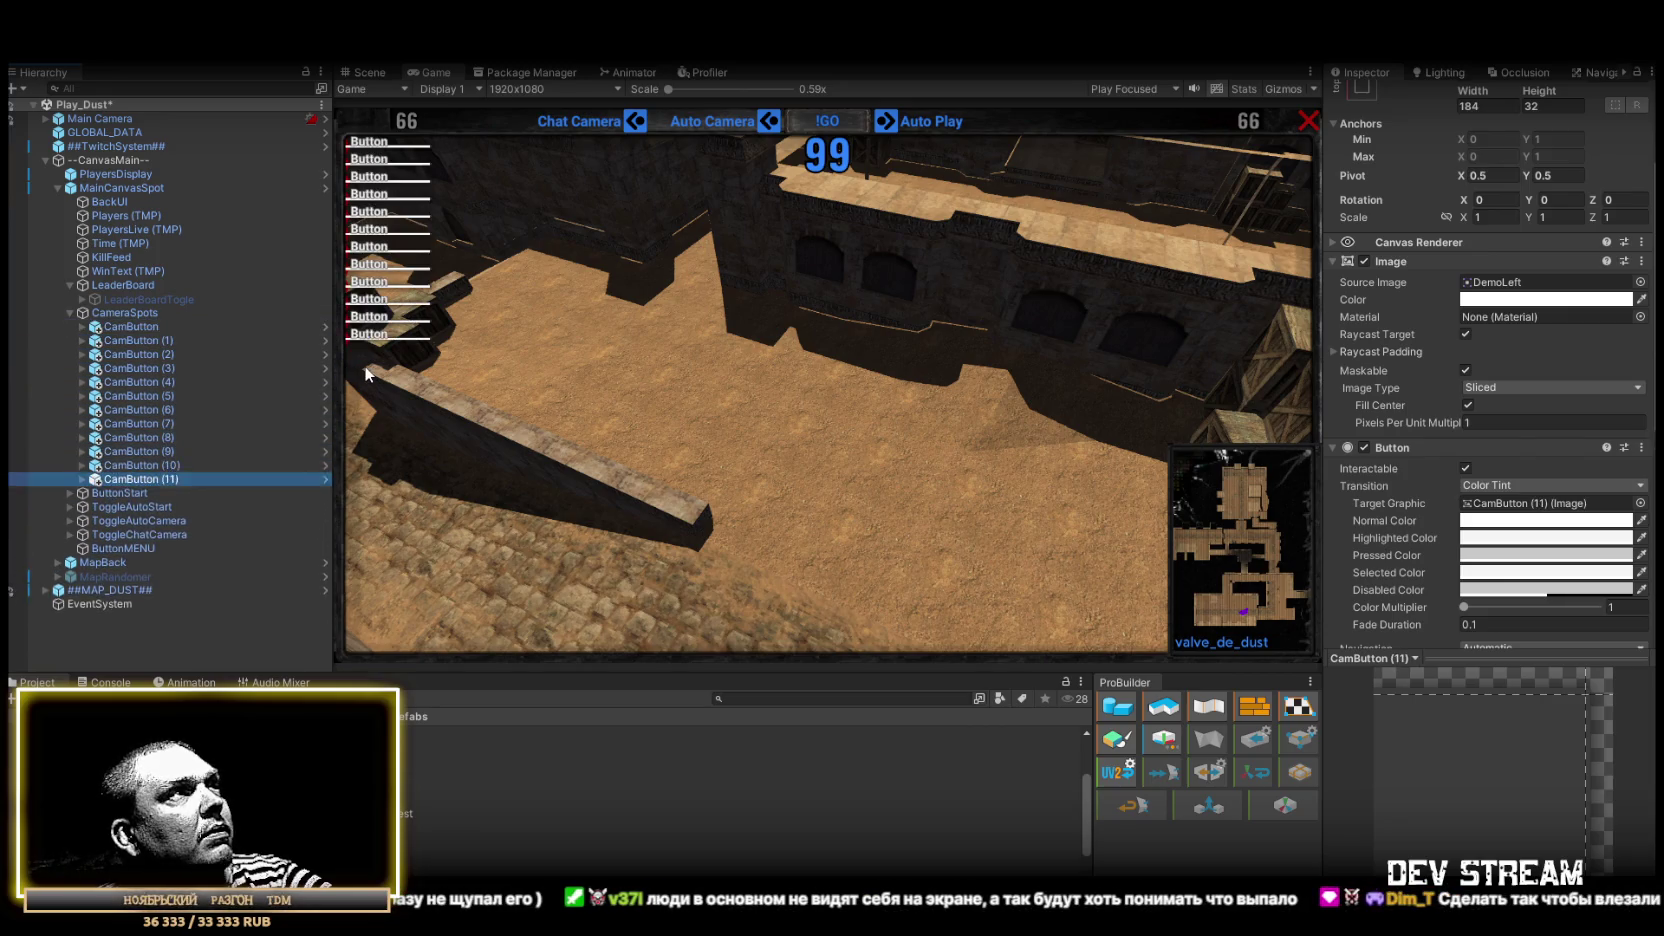
key("ctrl+d")
key("ctrl+d")
key("ctrl+d")
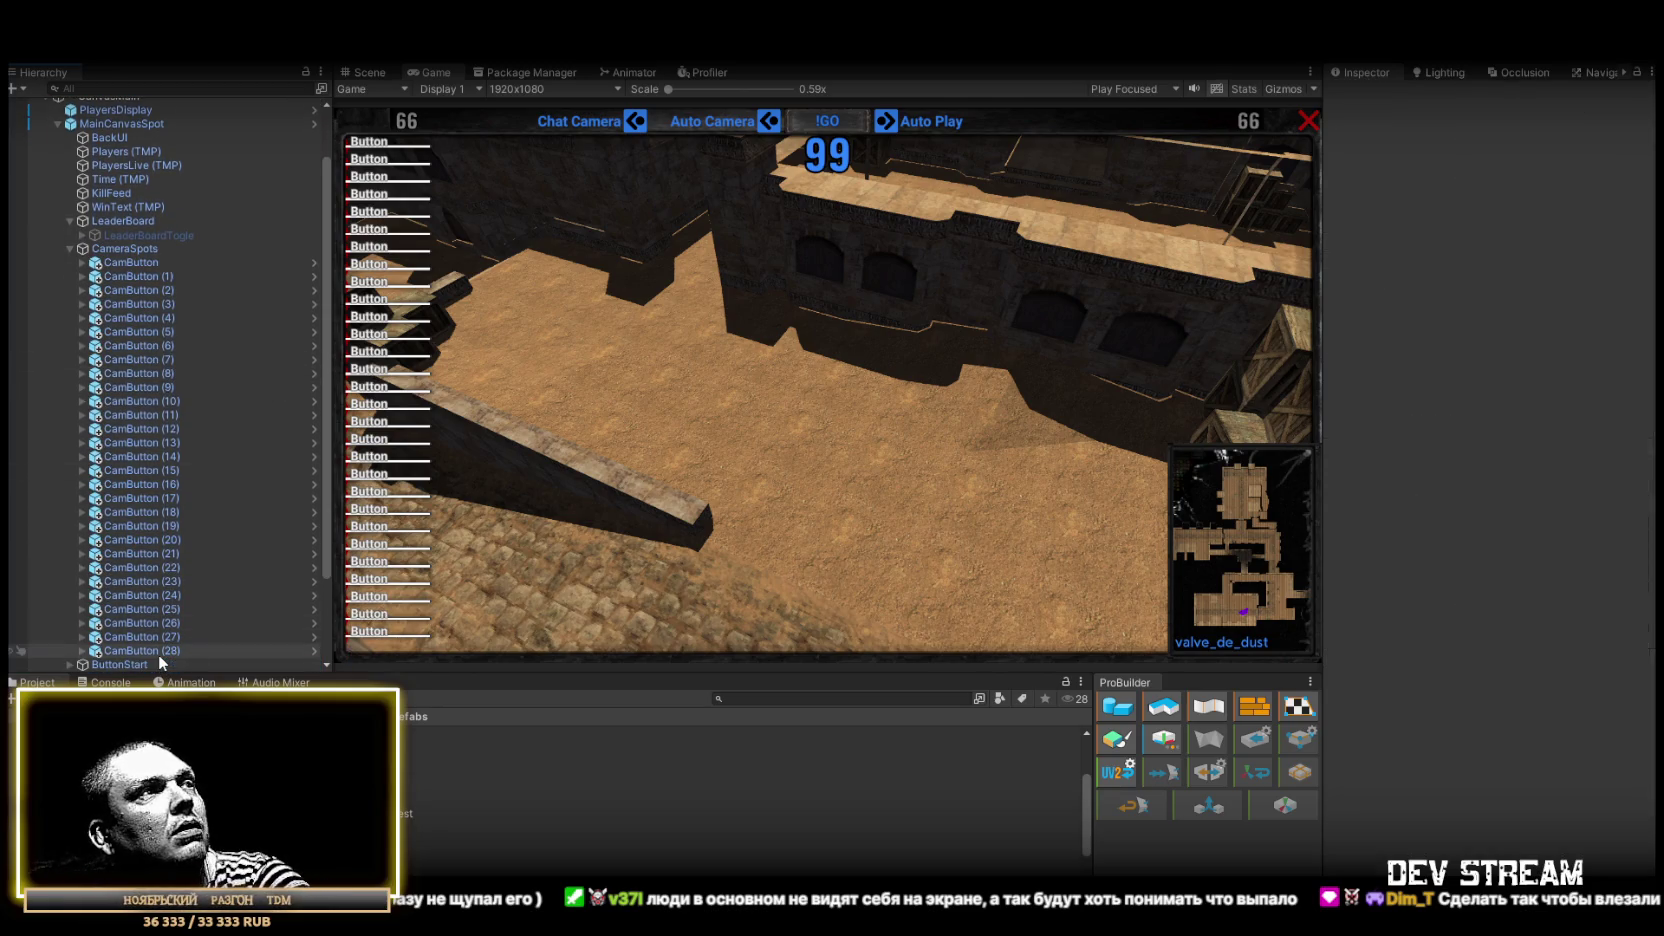
key("ctrl+z")
key("ctrl+d")
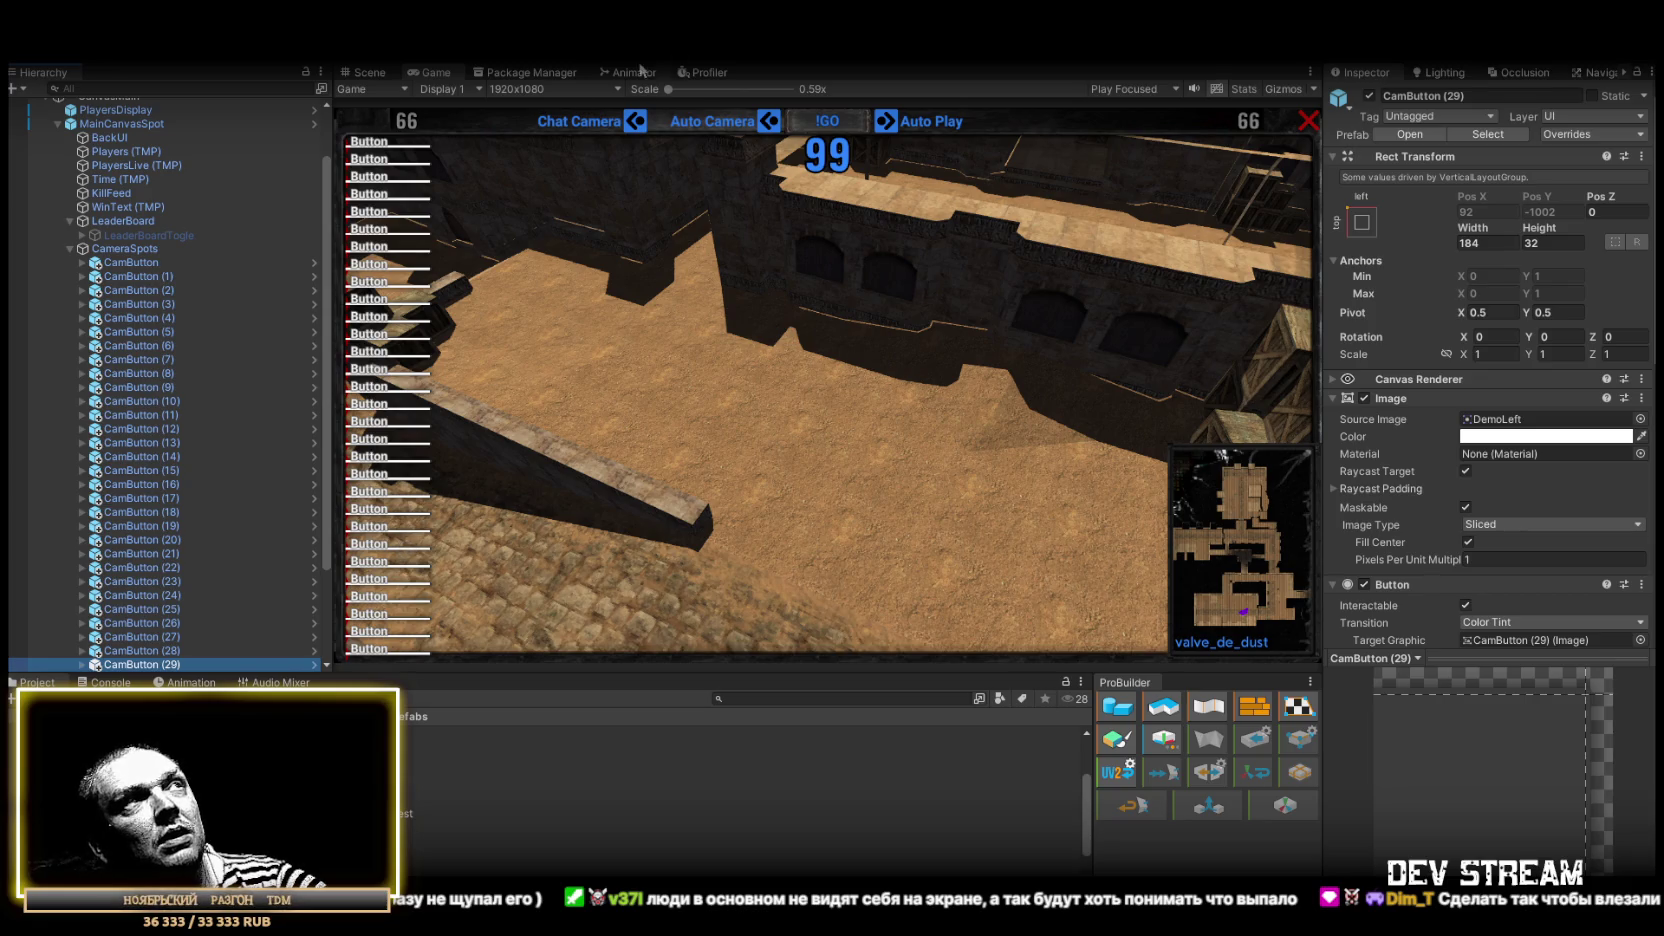
double_click(439, 72)
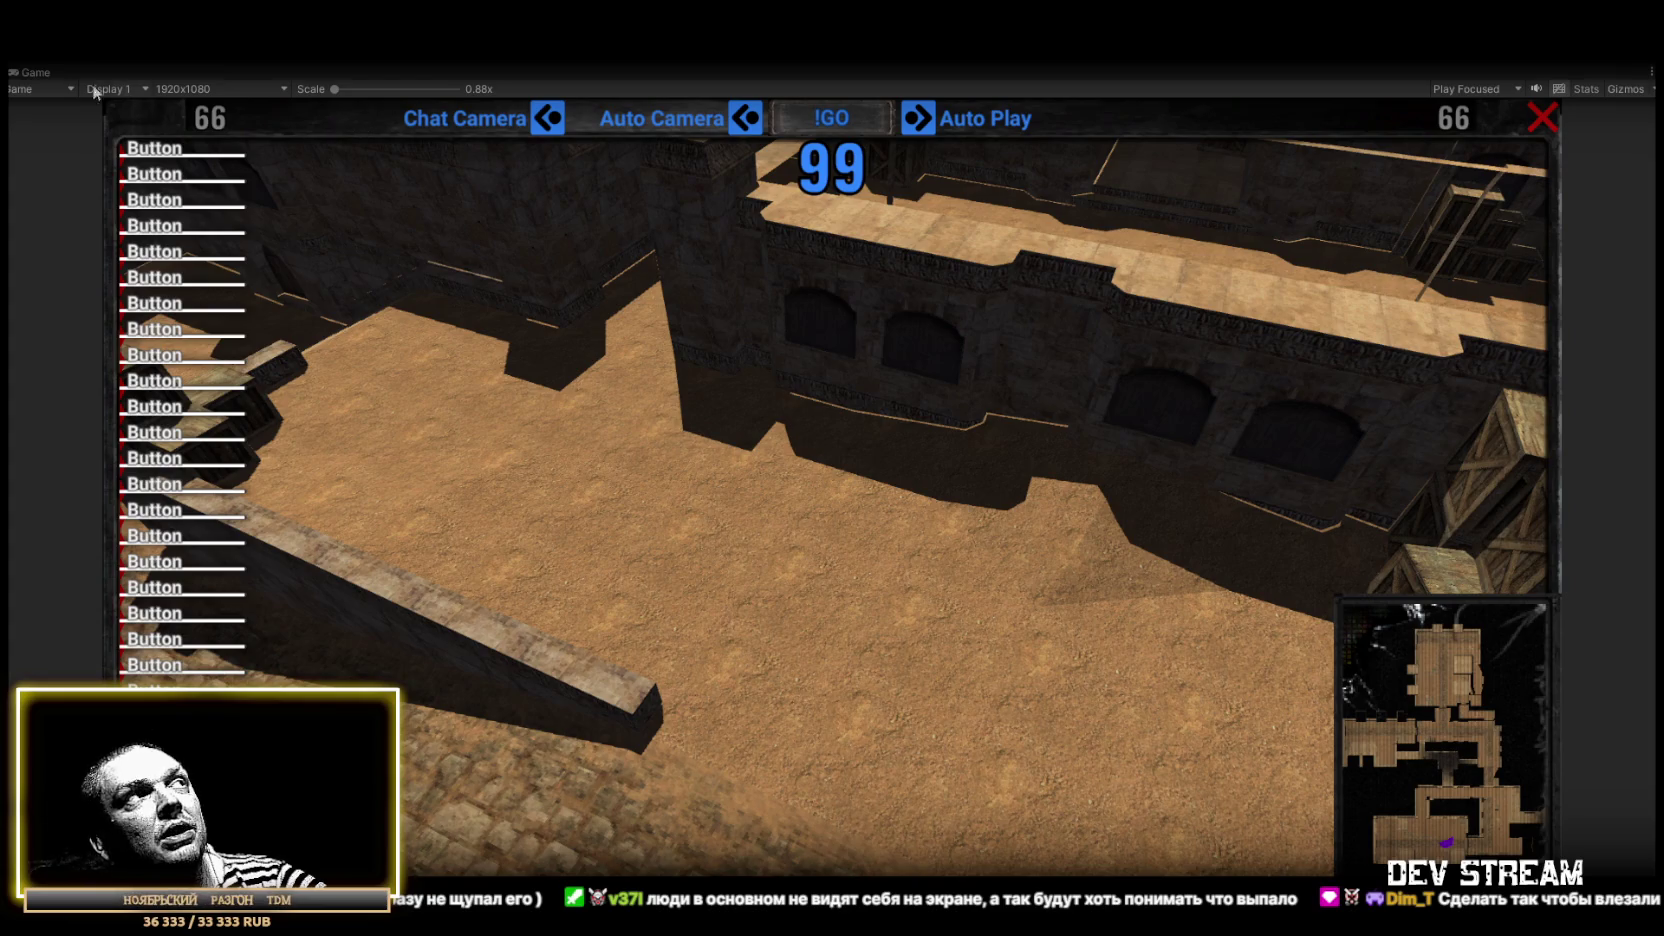
double_click(35, 76)
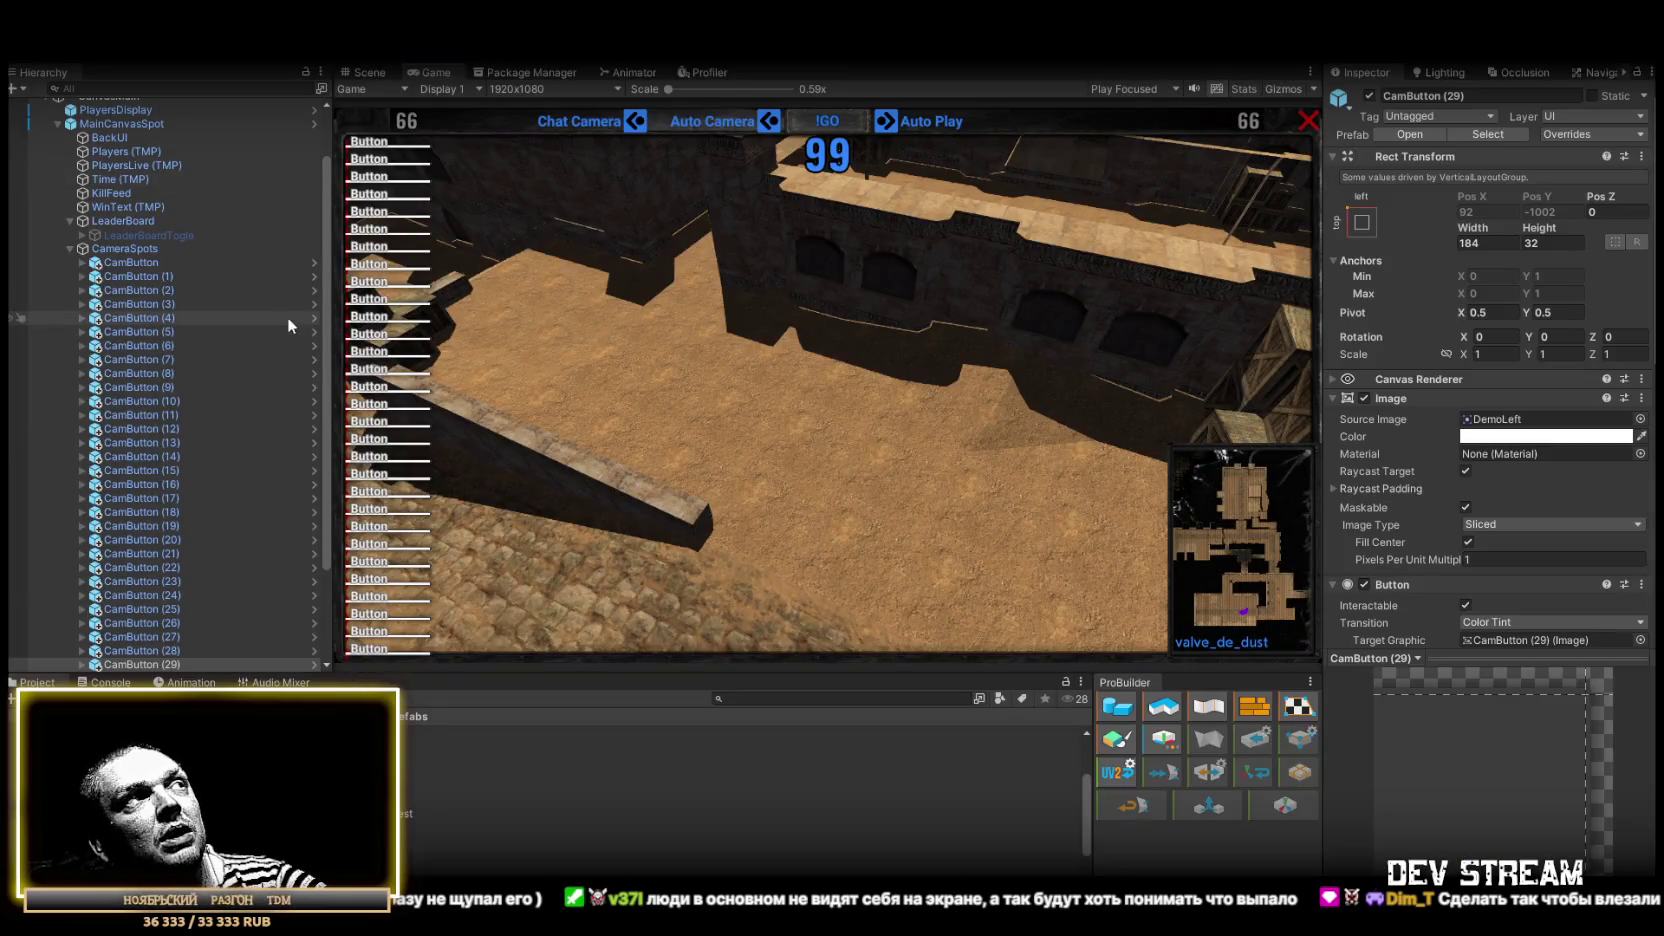
Step: Select all 30 CamButton children of CameraSpots and delete them
left_click(130, 263, "shift")
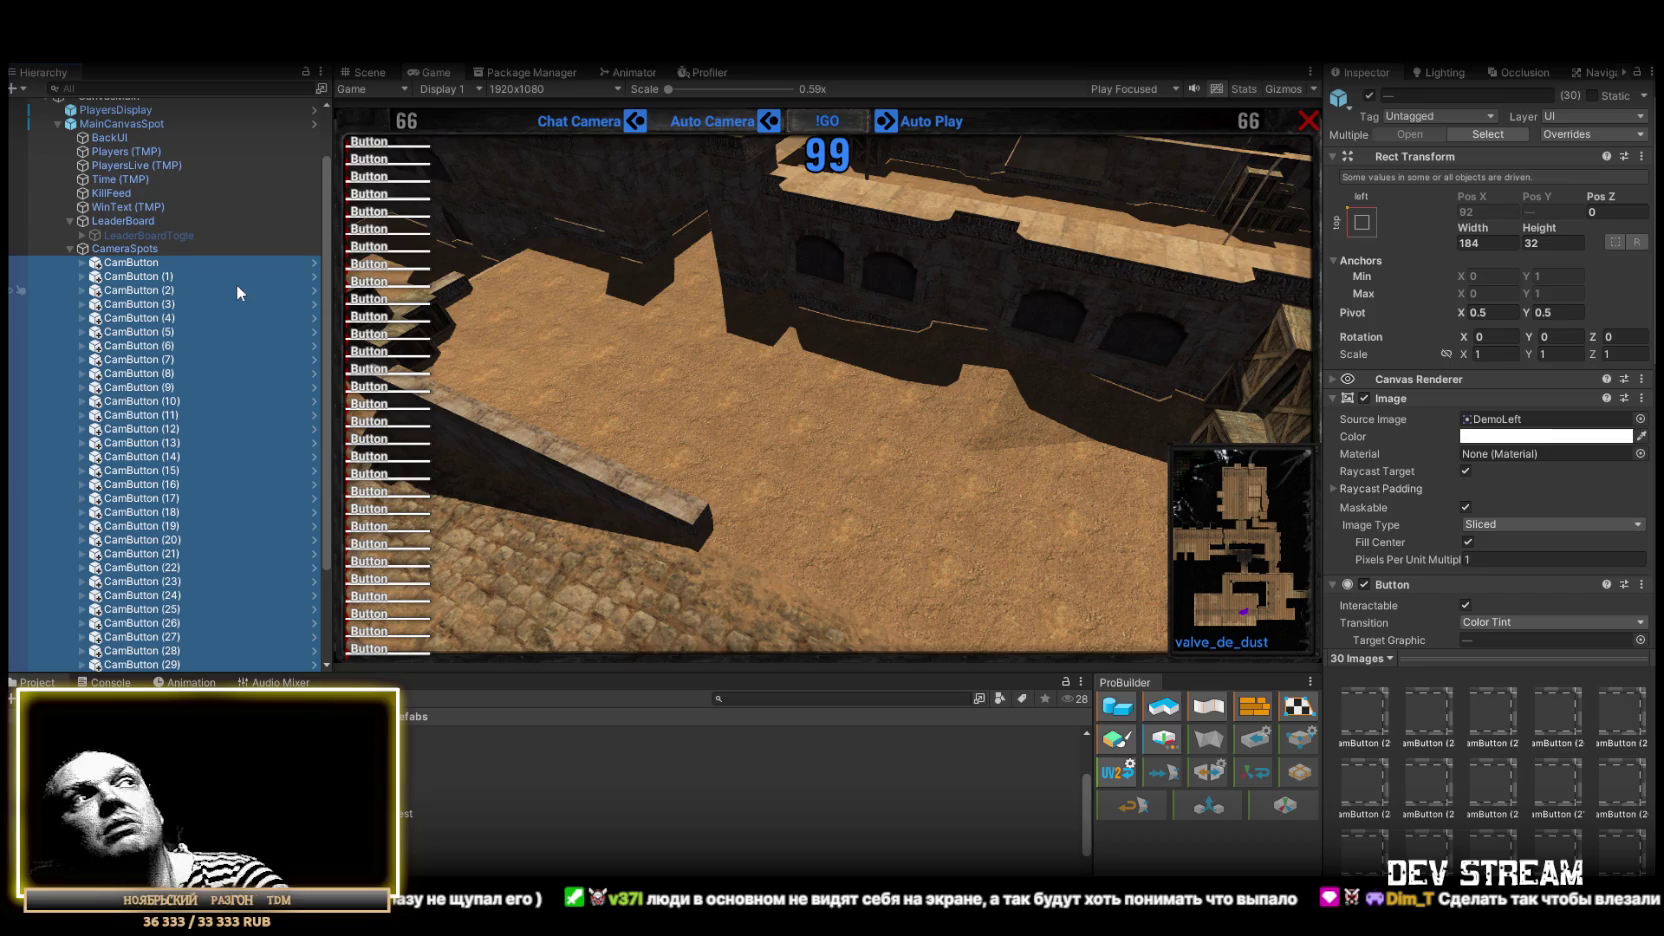
key("Delete")
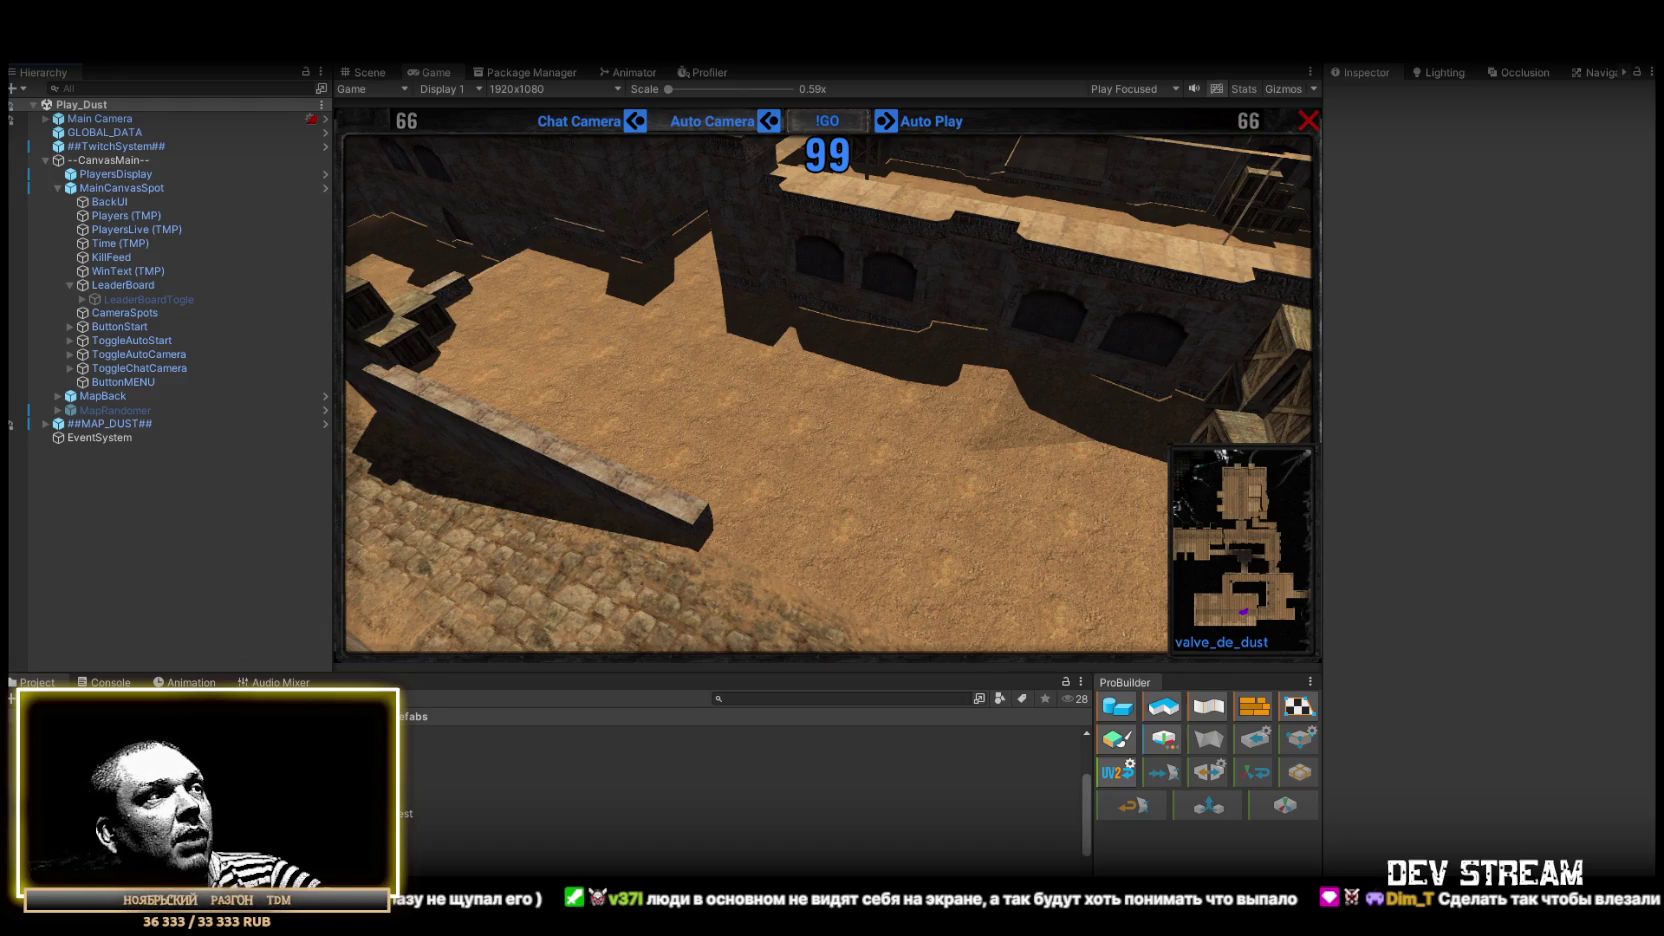
Step: Open the PlayerType prefabs folder and inspect the first player prefab, TRCchaters1
double_click(360, 733)
left_click(360, 733)
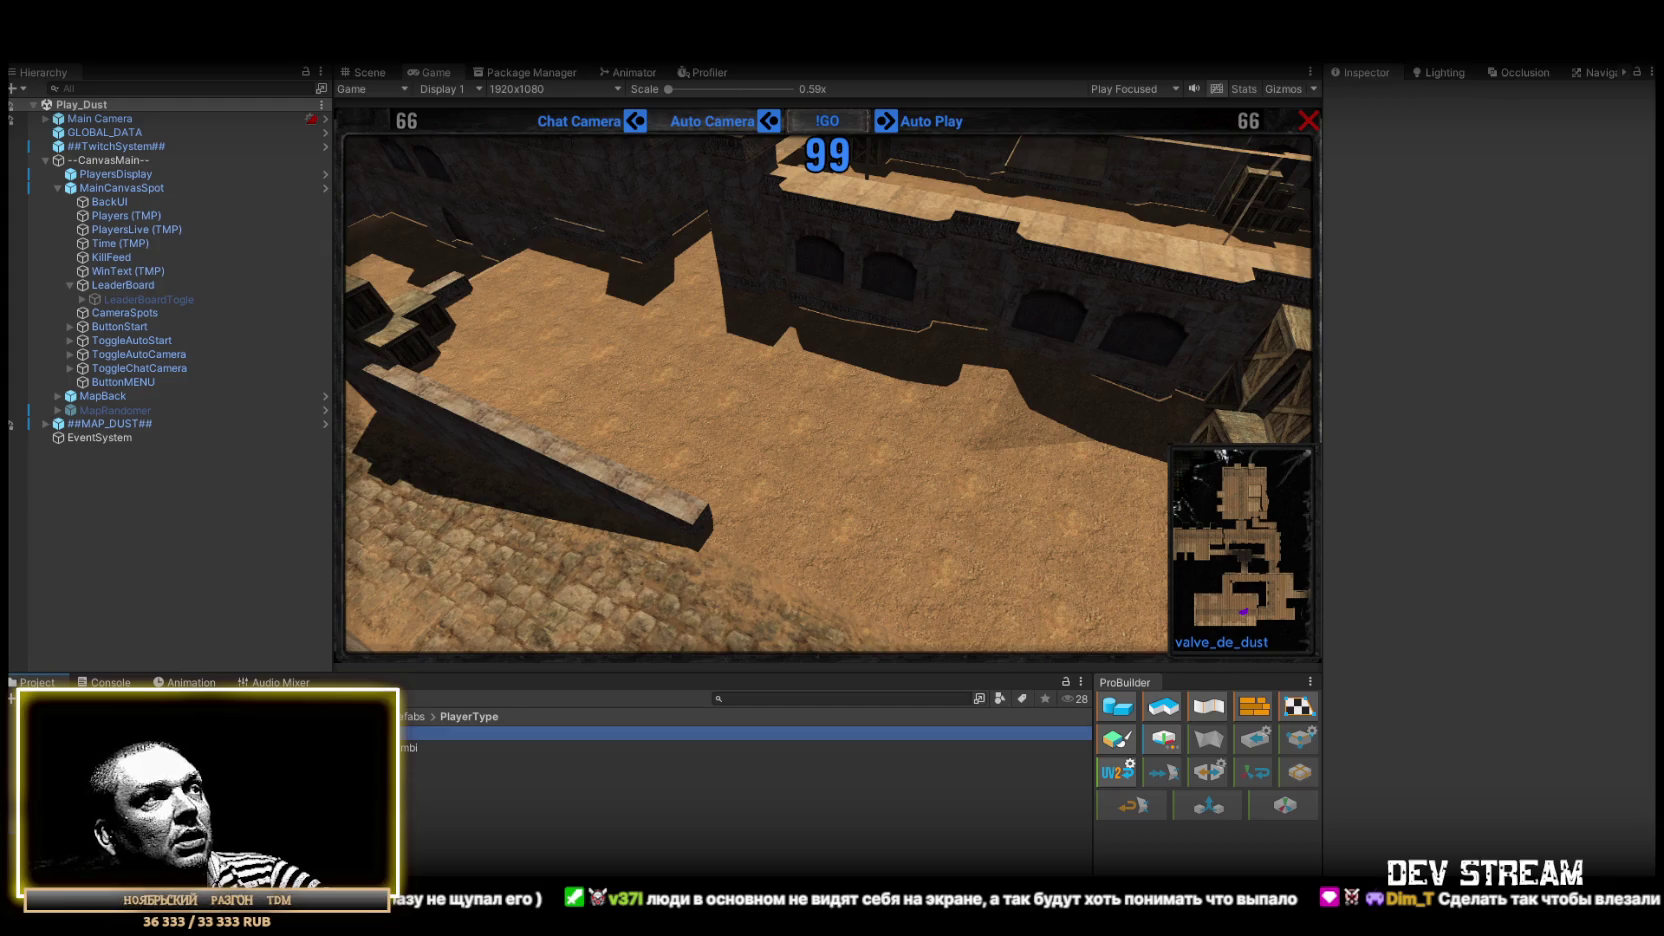
scroll(1480, 508, "down", 15)
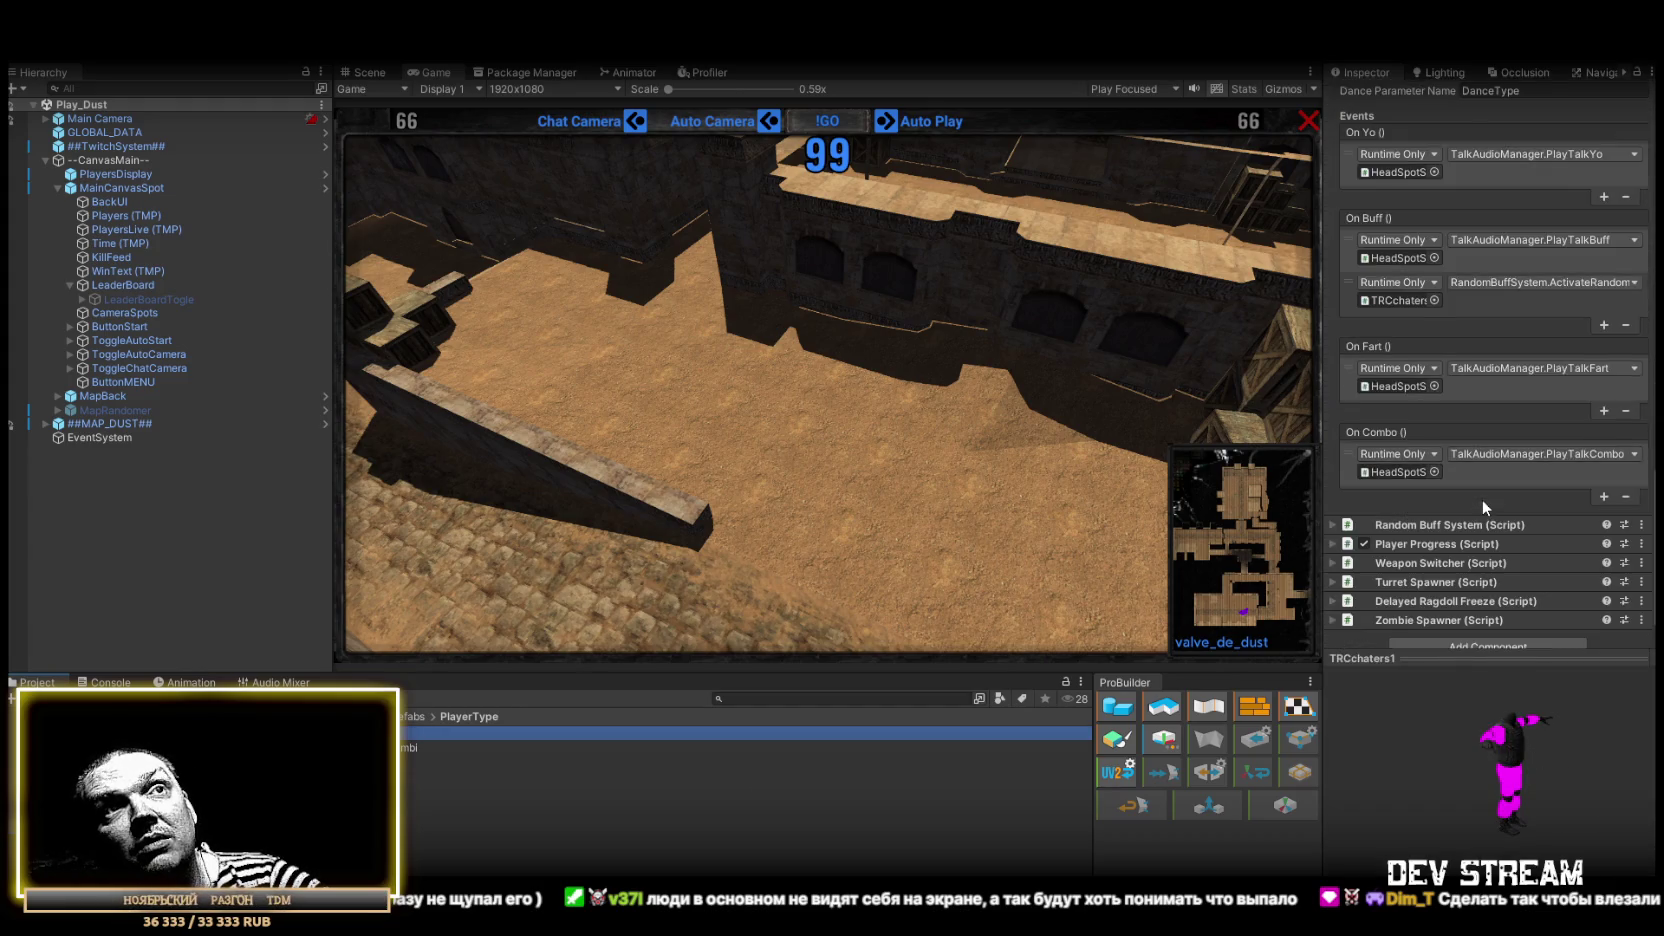
scroll(1364, 405, "up", 1)
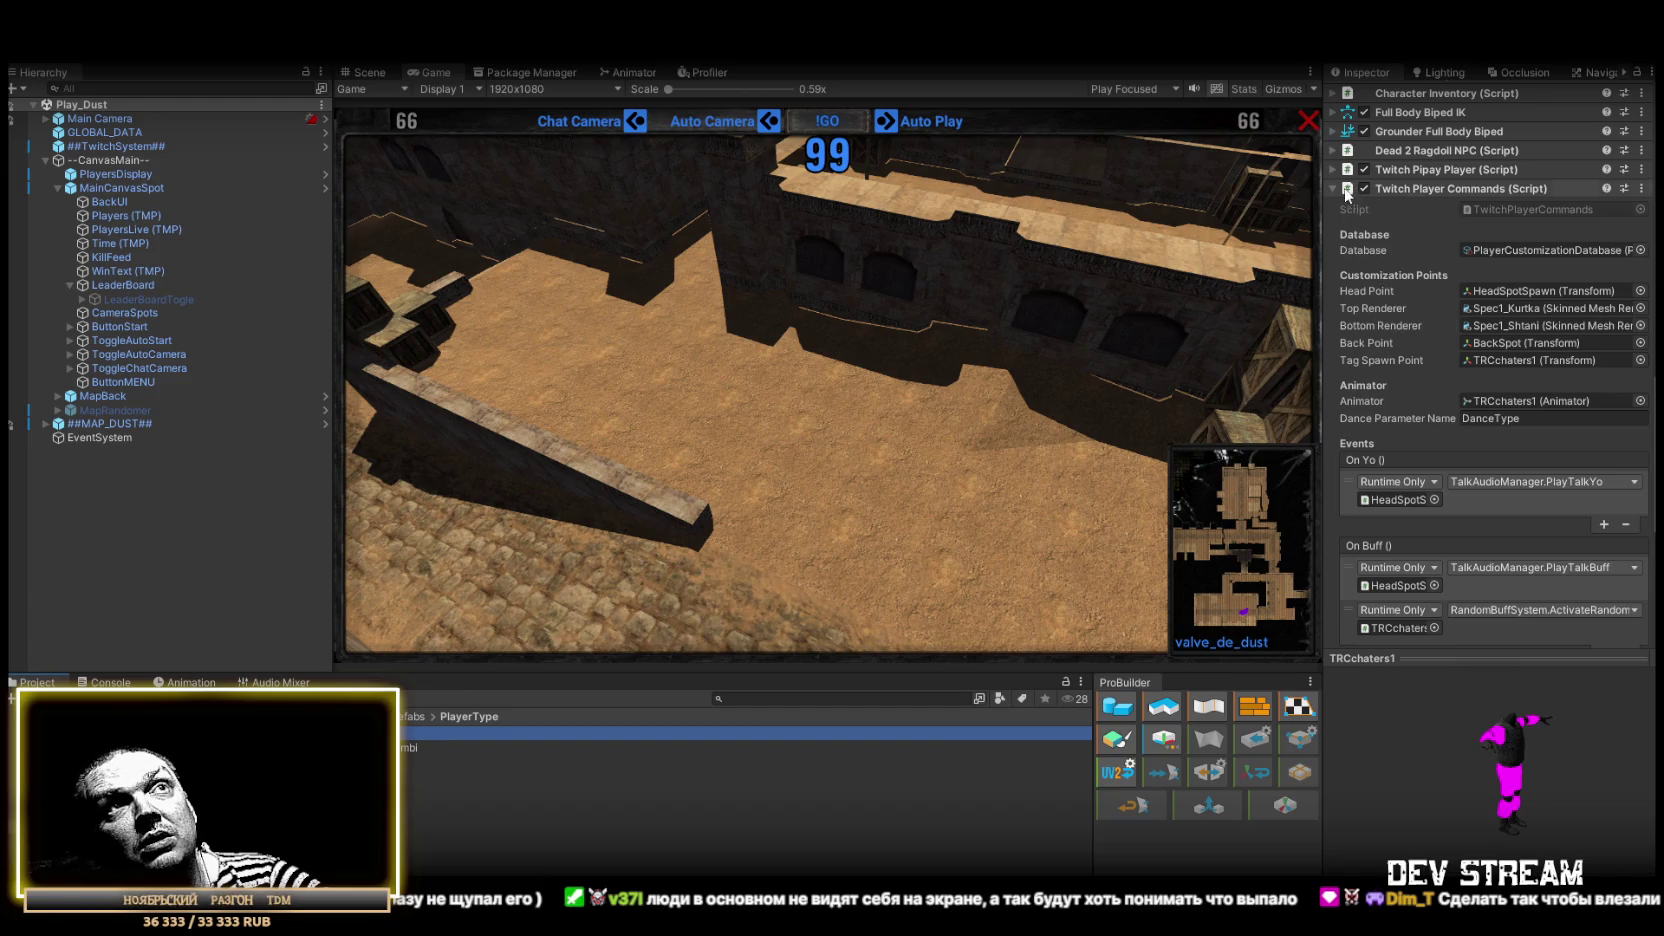
scroll(1425, 449, "up", 1)
scroll(1482, 460, "down", 2)
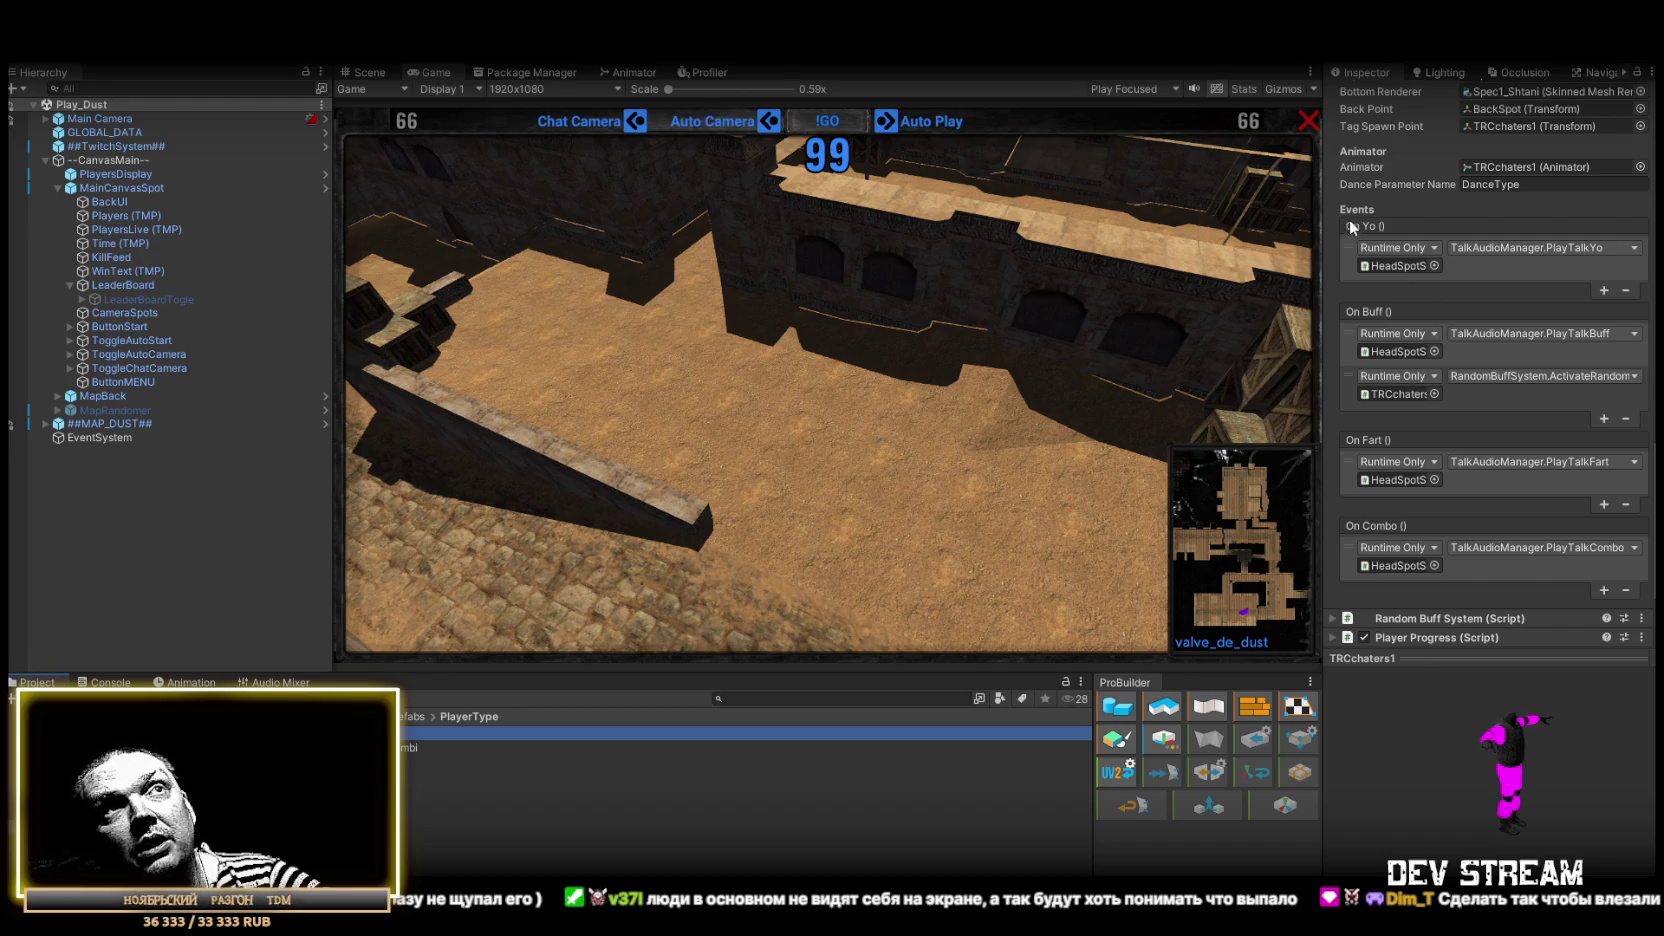
scroll(1349, 219, "up", 5)
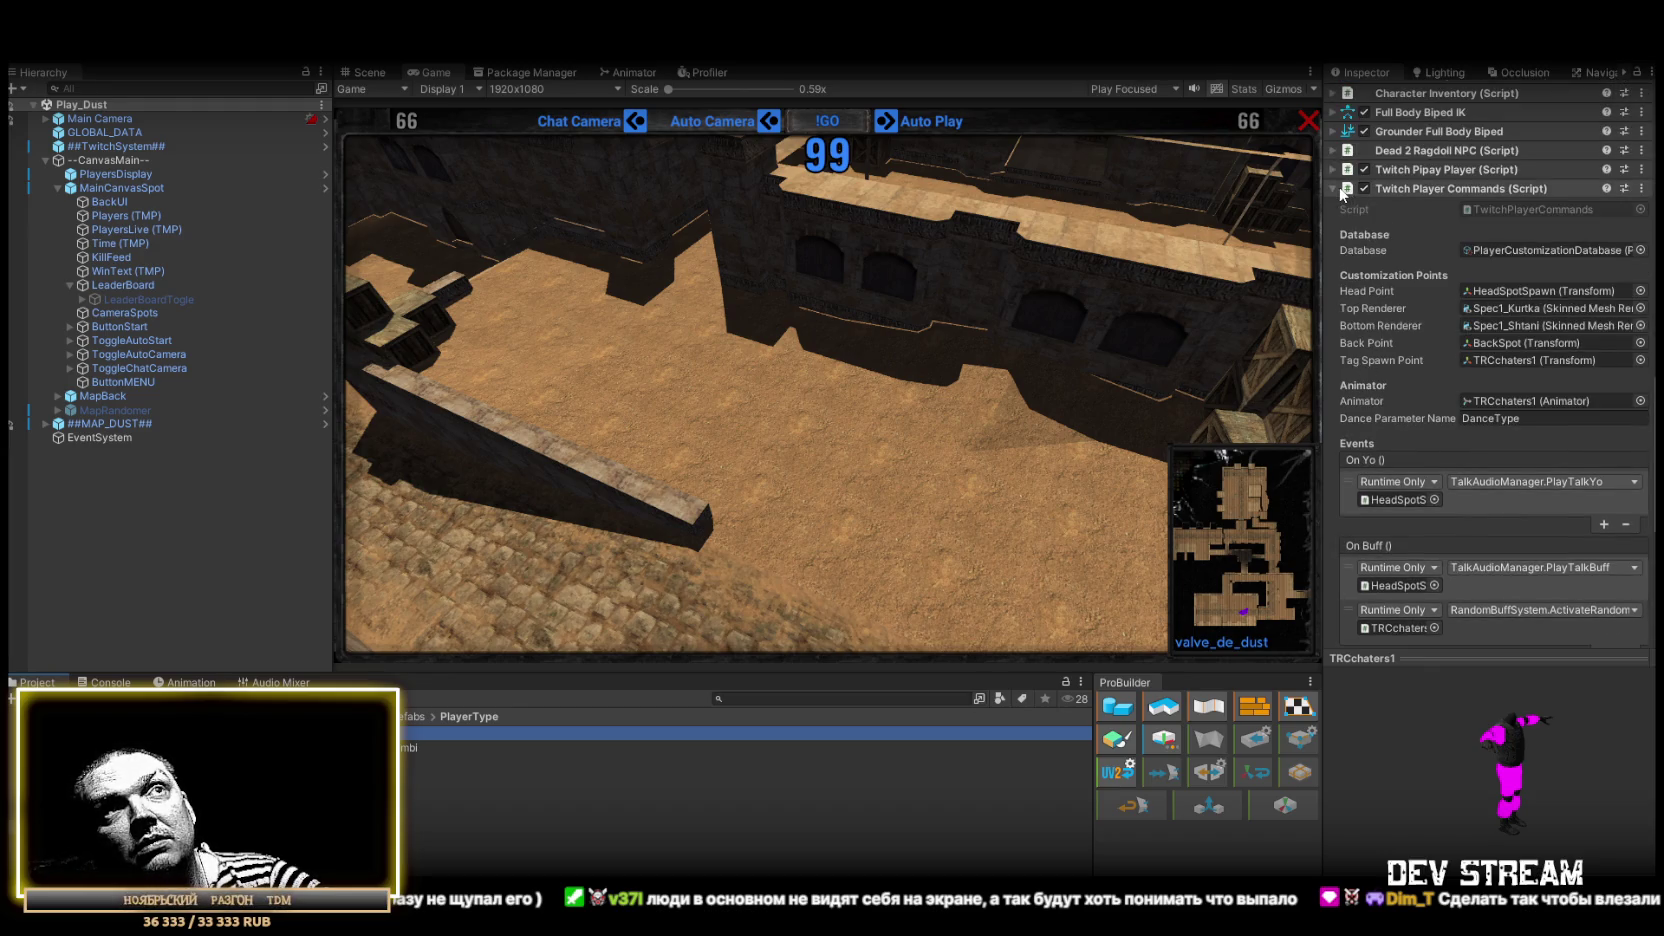
Step: Collapse Twitch Player Commands and expand Random Buff System to review its Buffs list
left_click(1347, 190)
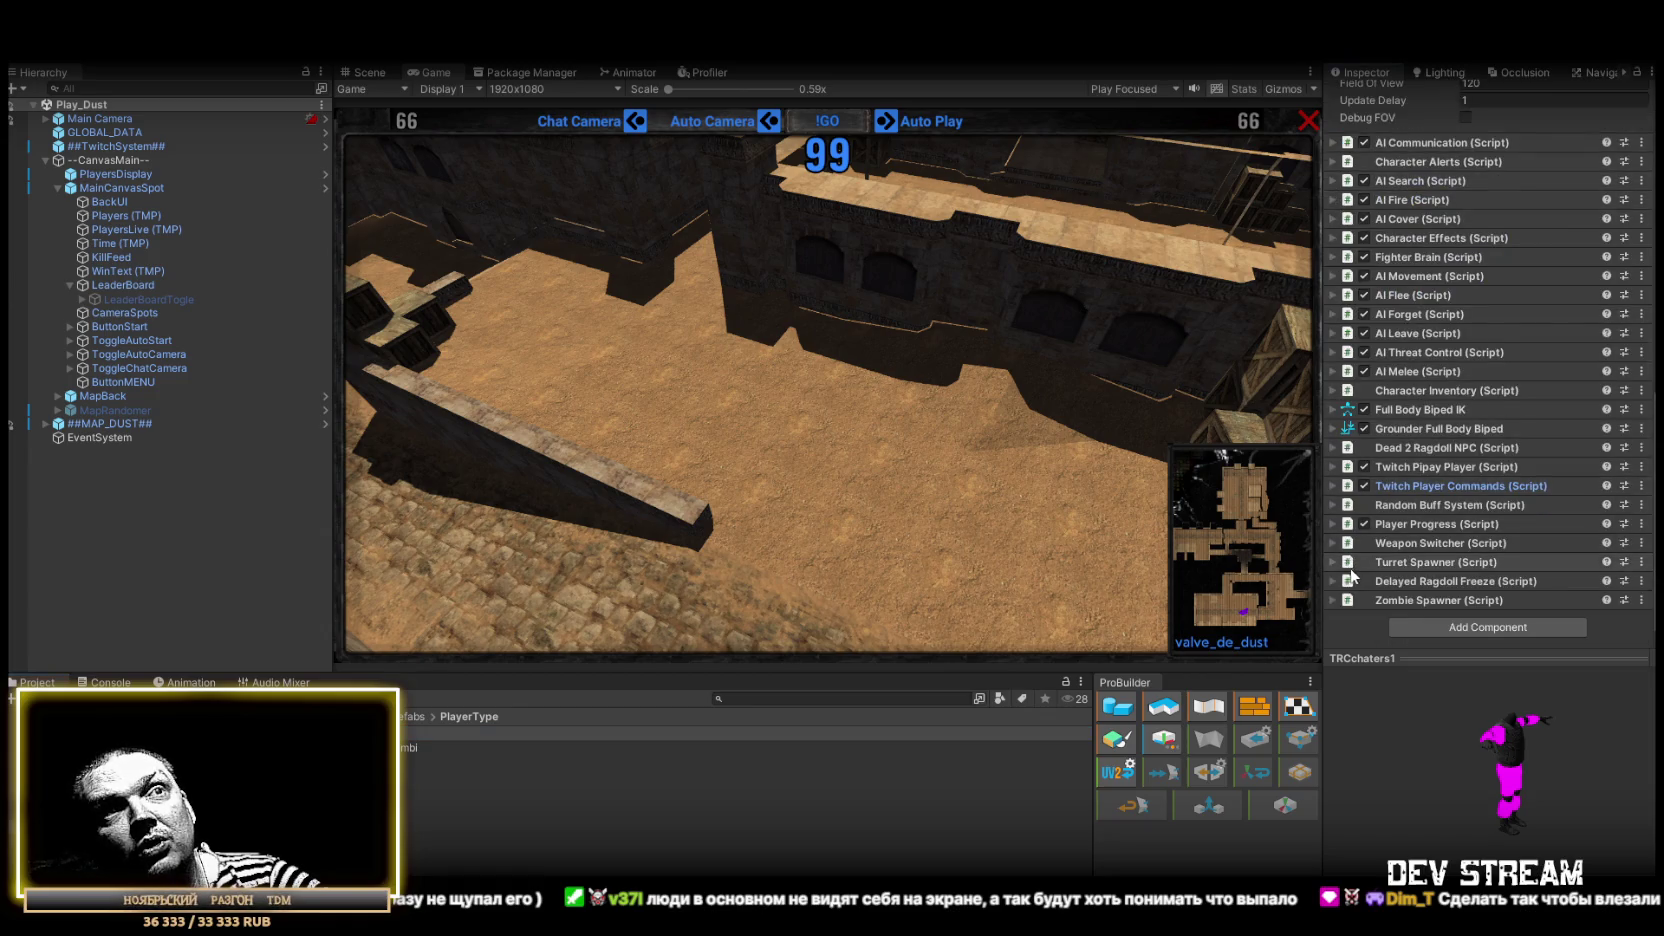
left_click(1332, 504)
scroll(1423, 543, "down", 8)
scroll(1475, 370, "down", 5)
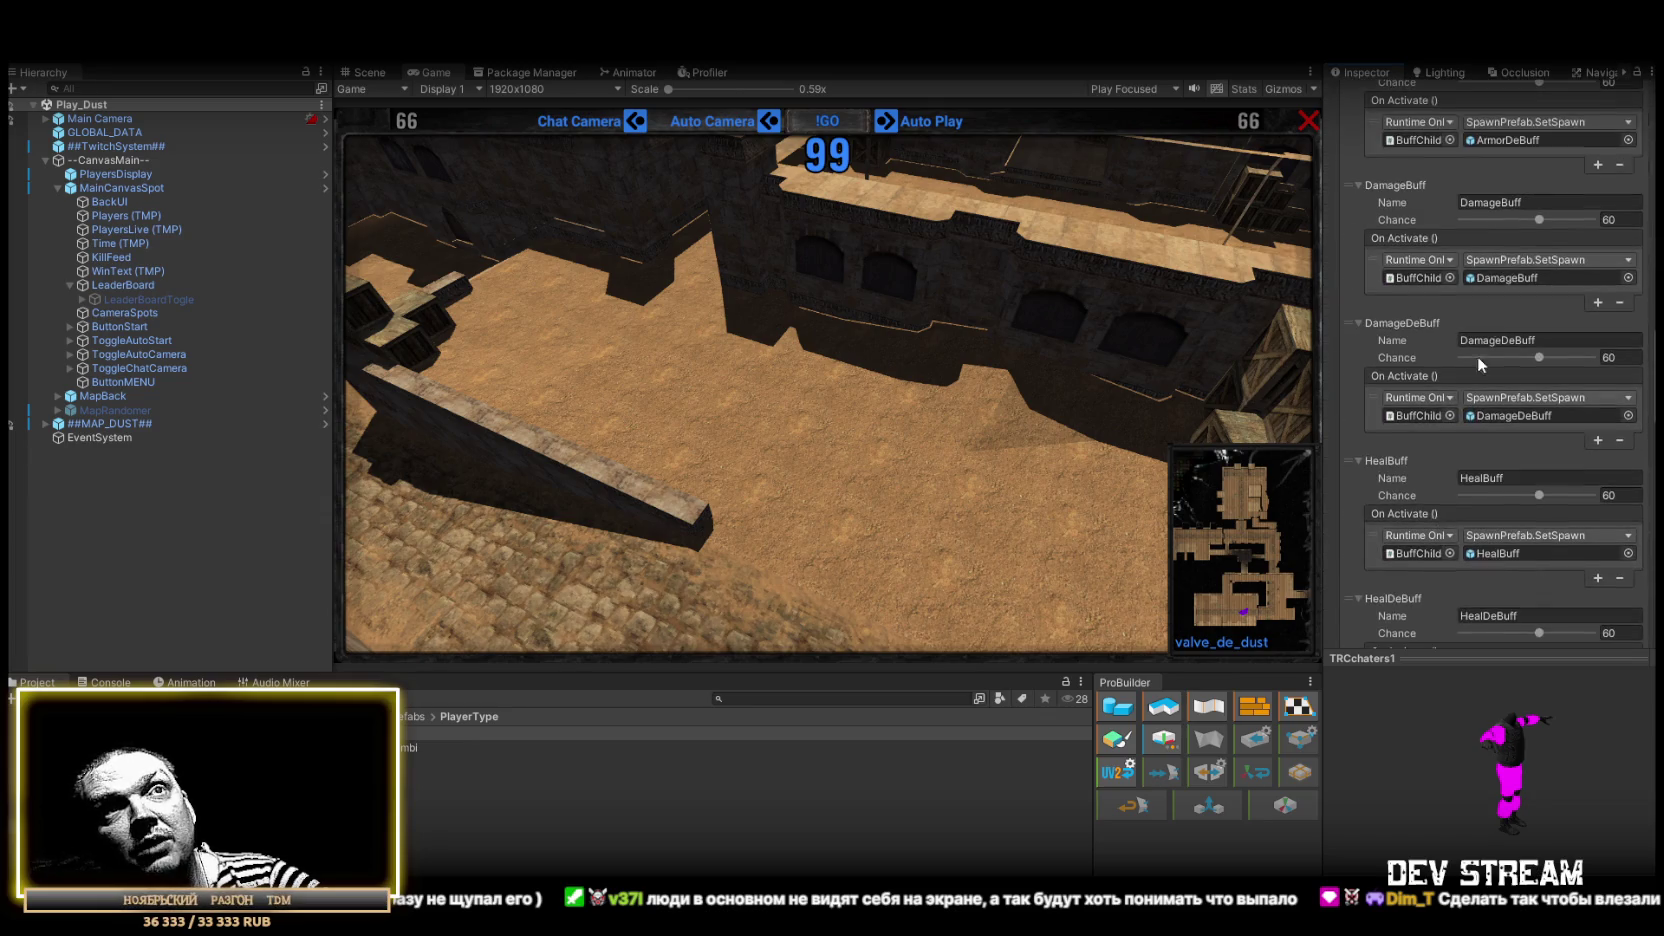
scroll(1503, 289, "down", 4)
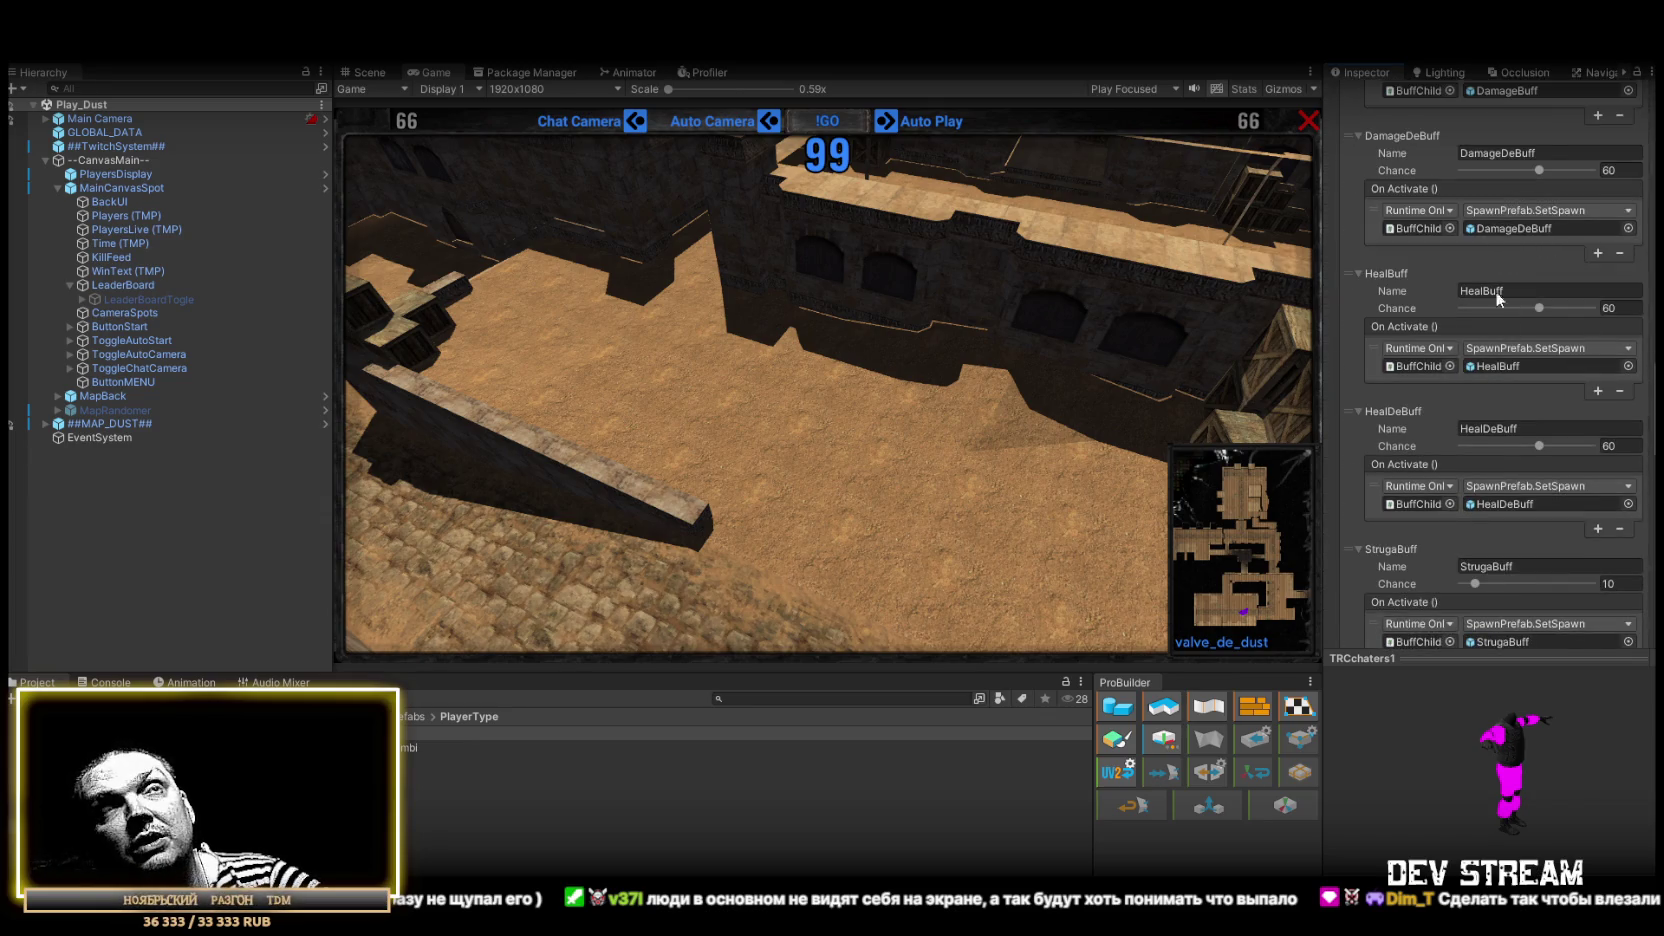
scroll(1544, 397, "down", 3)
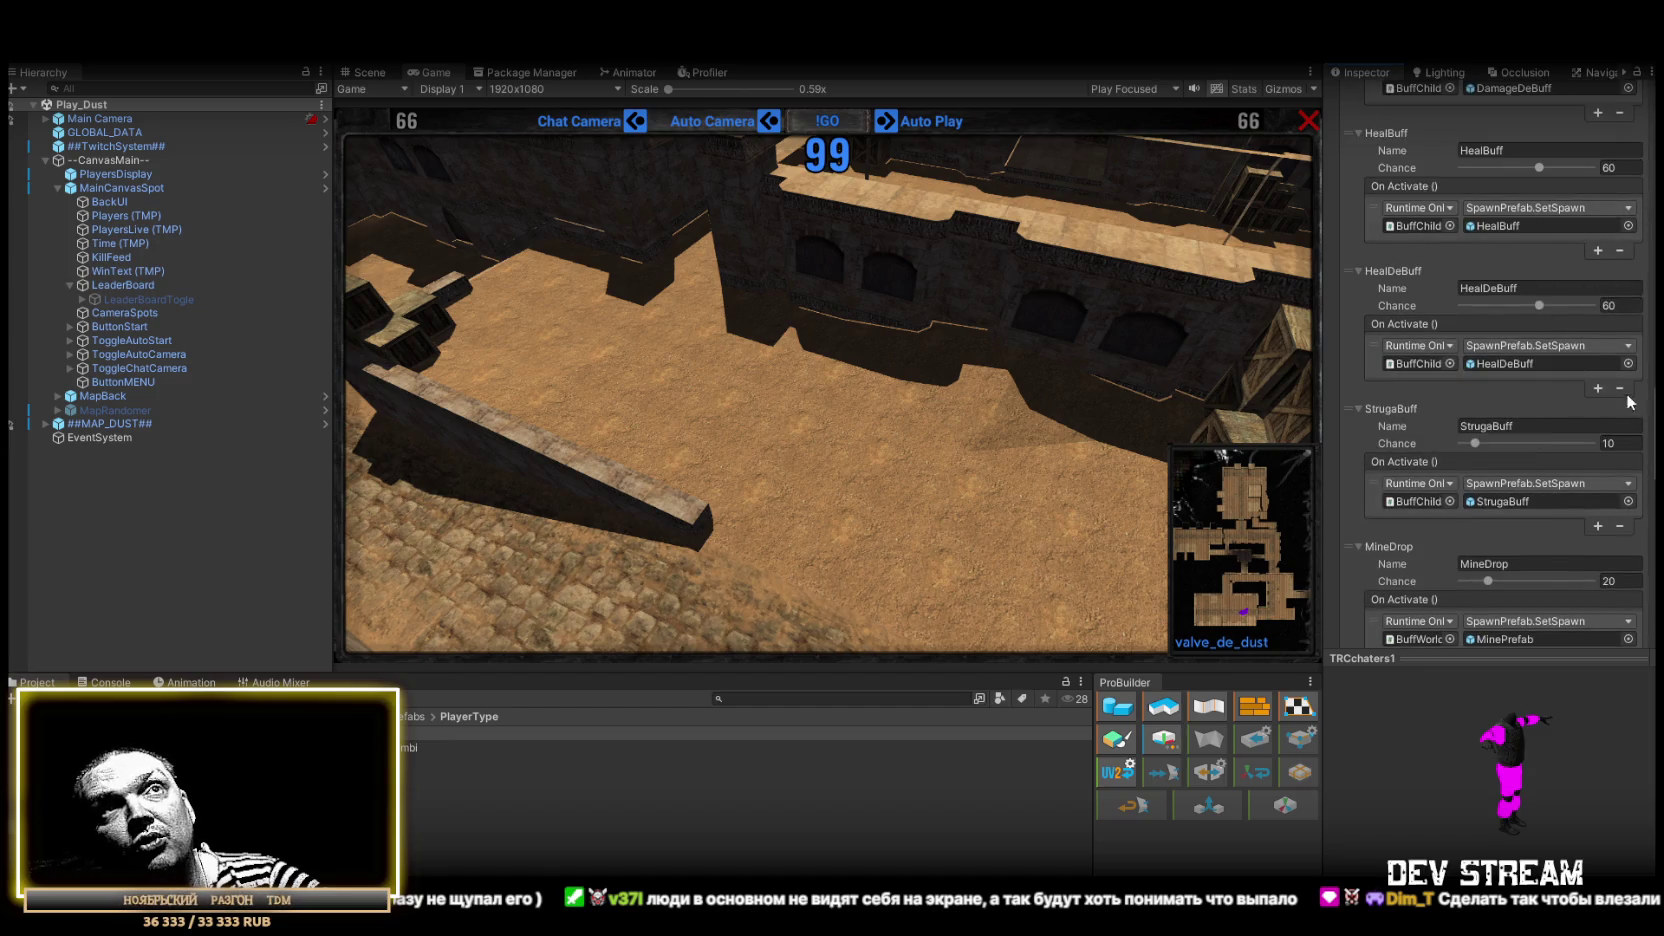
scroll(1576, 405, "down", 11)
scroll(1534, 345, "down", 5)
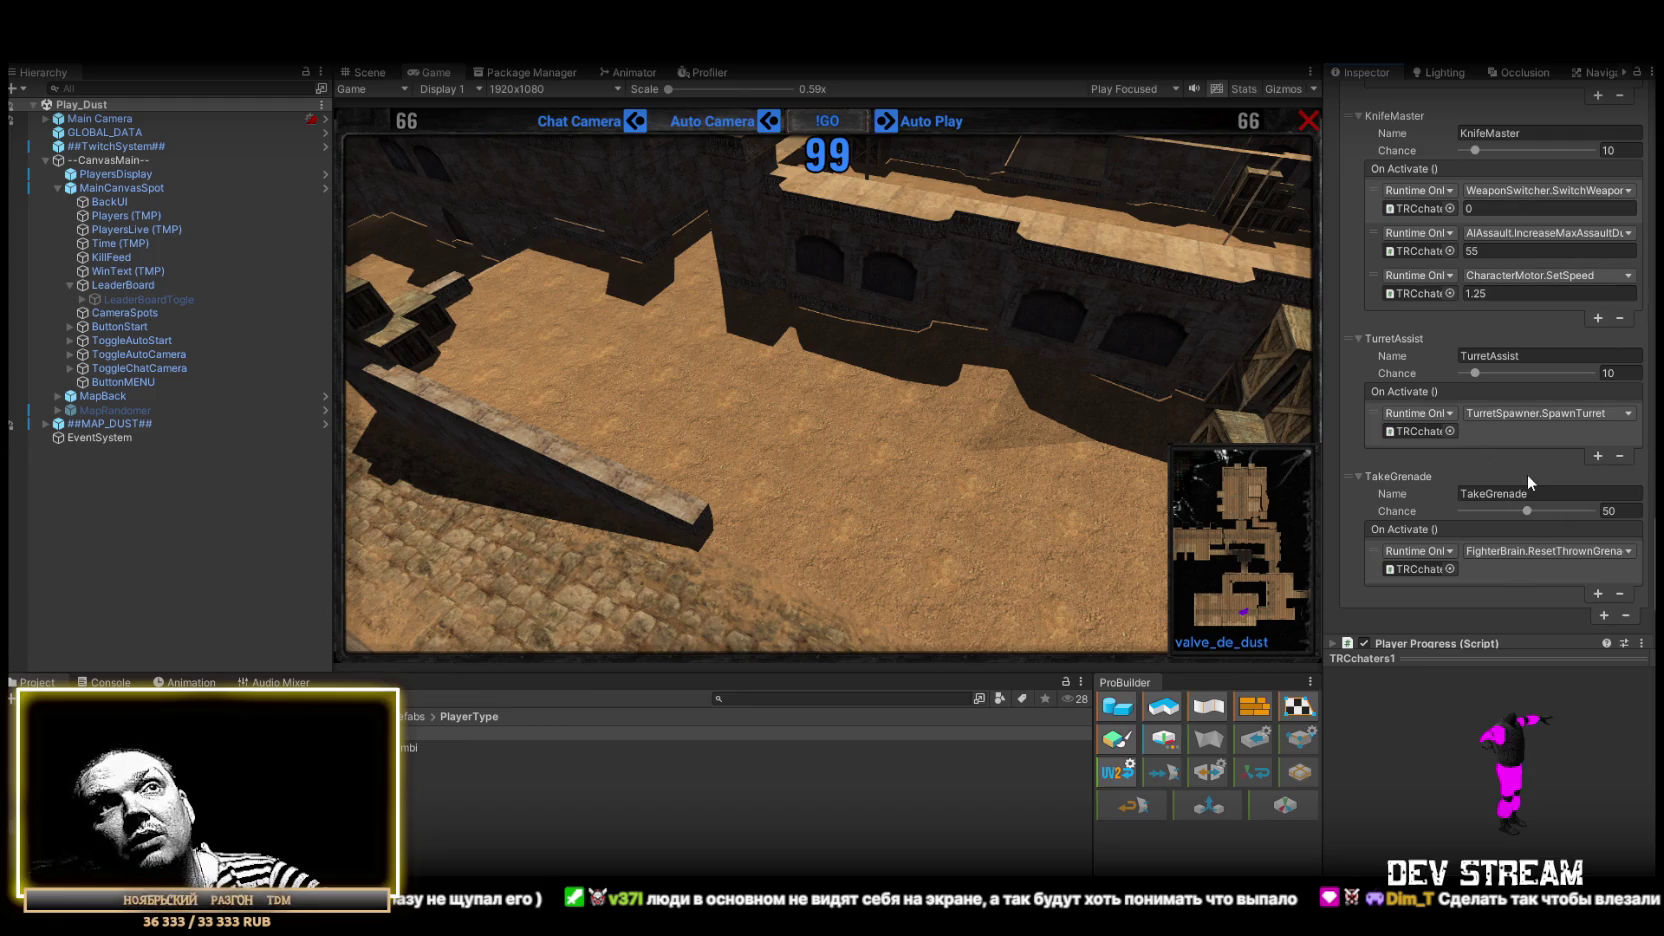
scroll(1520, 467, "down", 2)
scroll(1490, 450, "up", 13)
scroll(1450, 403, "up", 12)
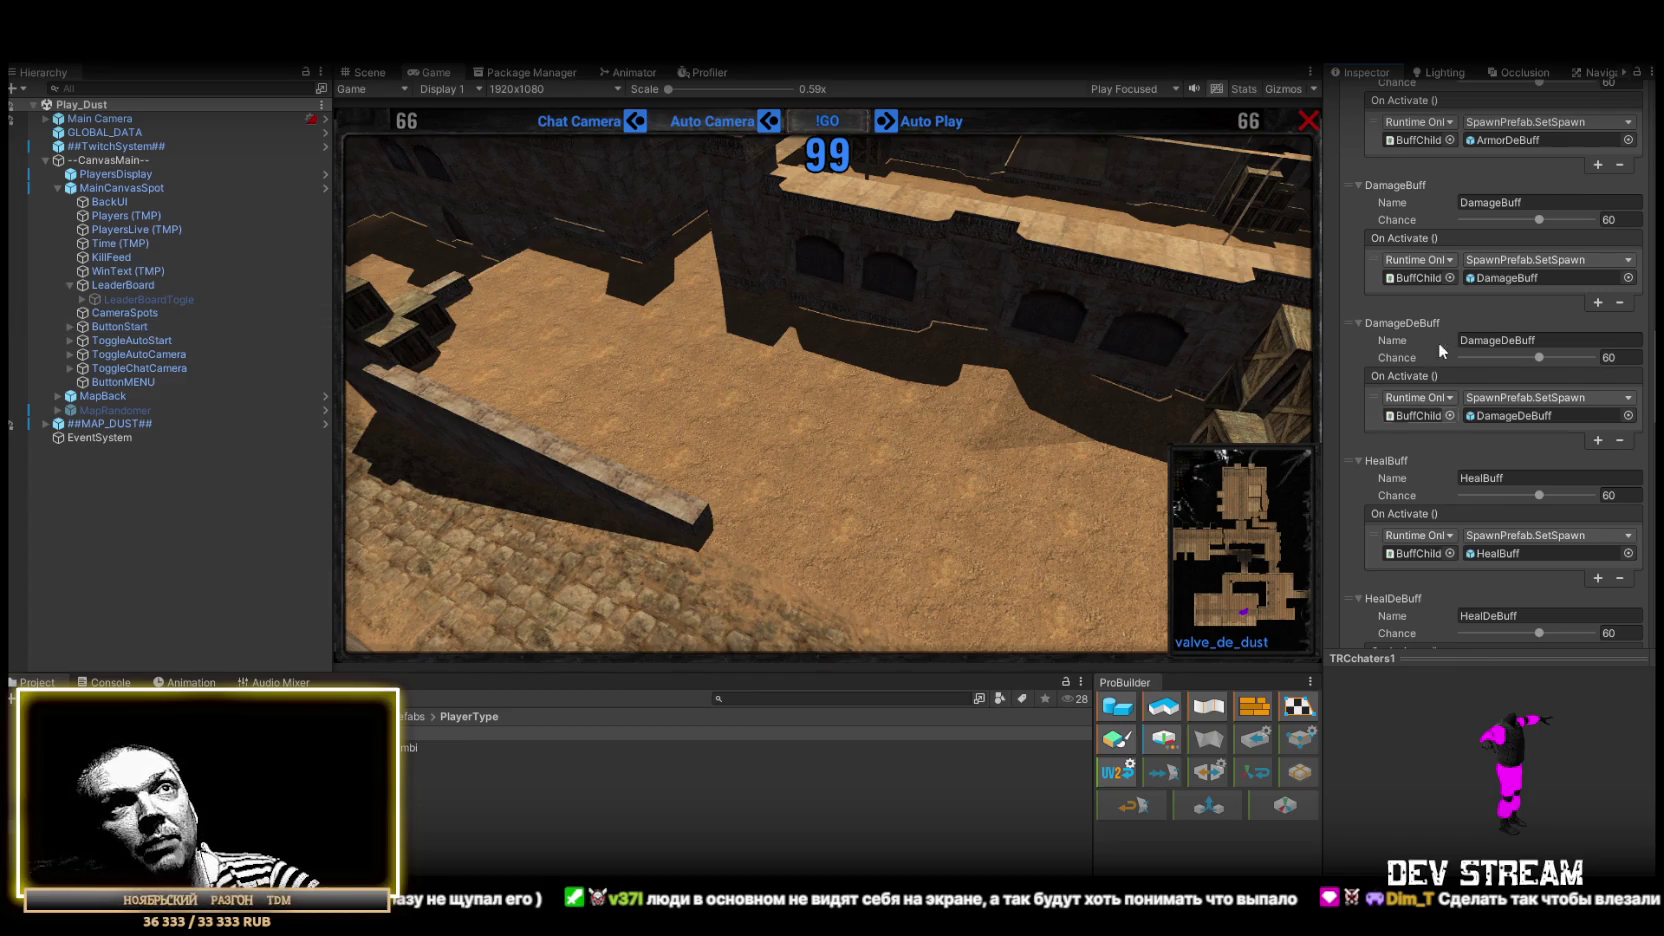
scroll(1519, 426, "up", 10)
scroll(1528, 417, "up", 15)
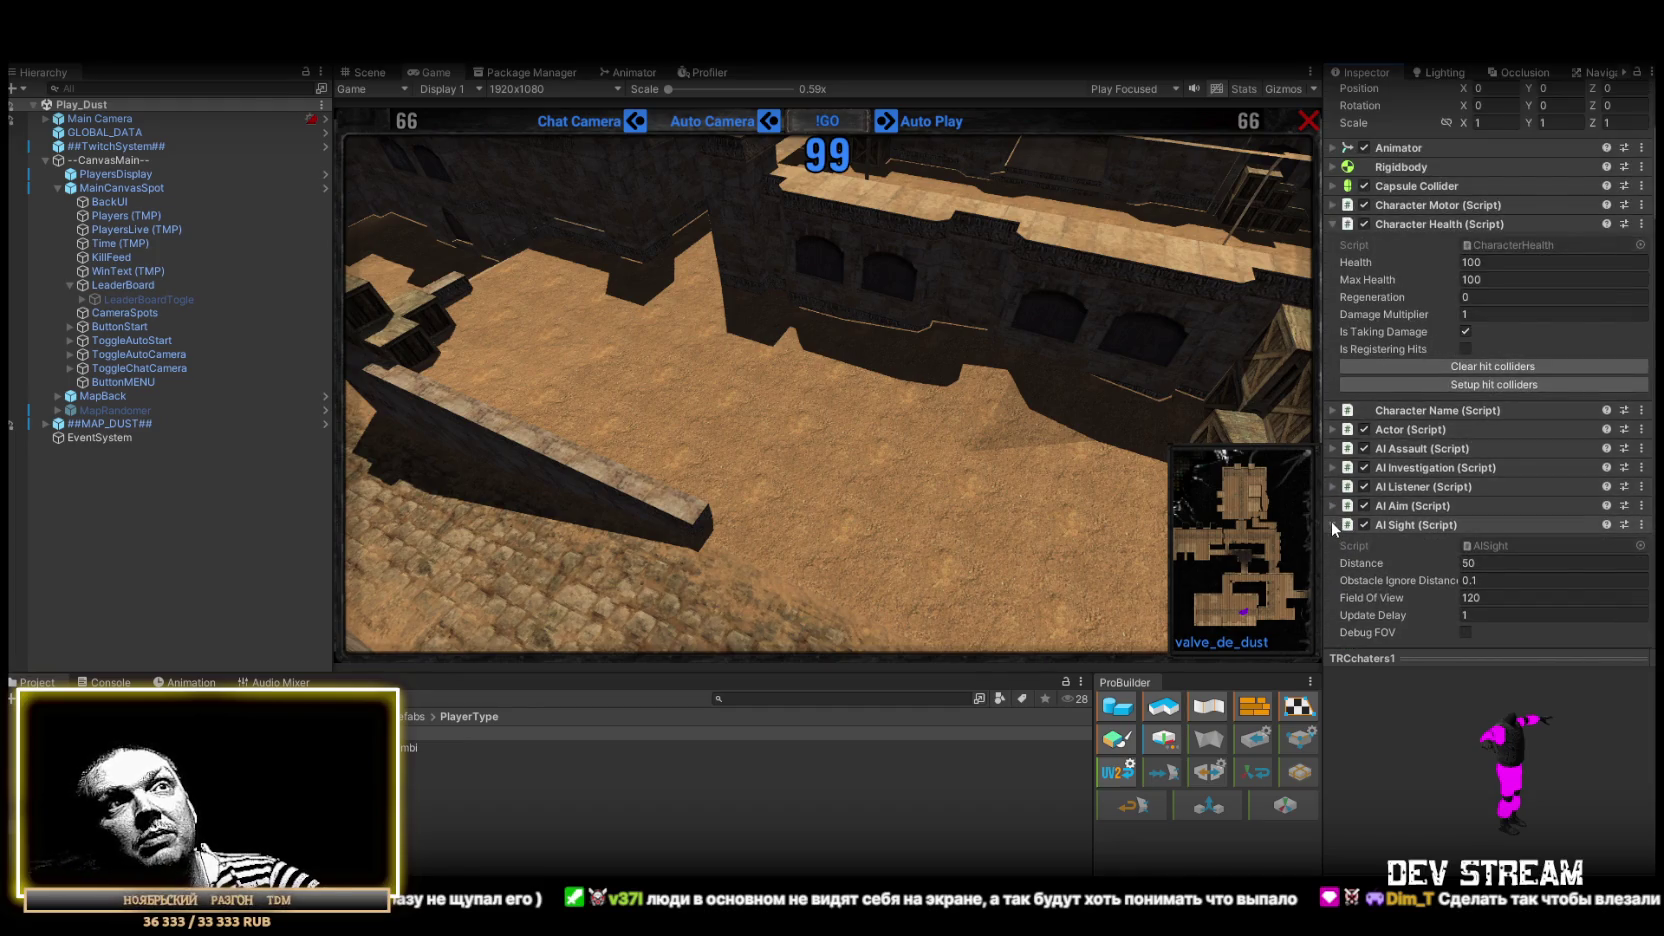
Step: Collapse the AI Sight component, then bring up the LMArena chat with the C# code
left_click(1331, 523)
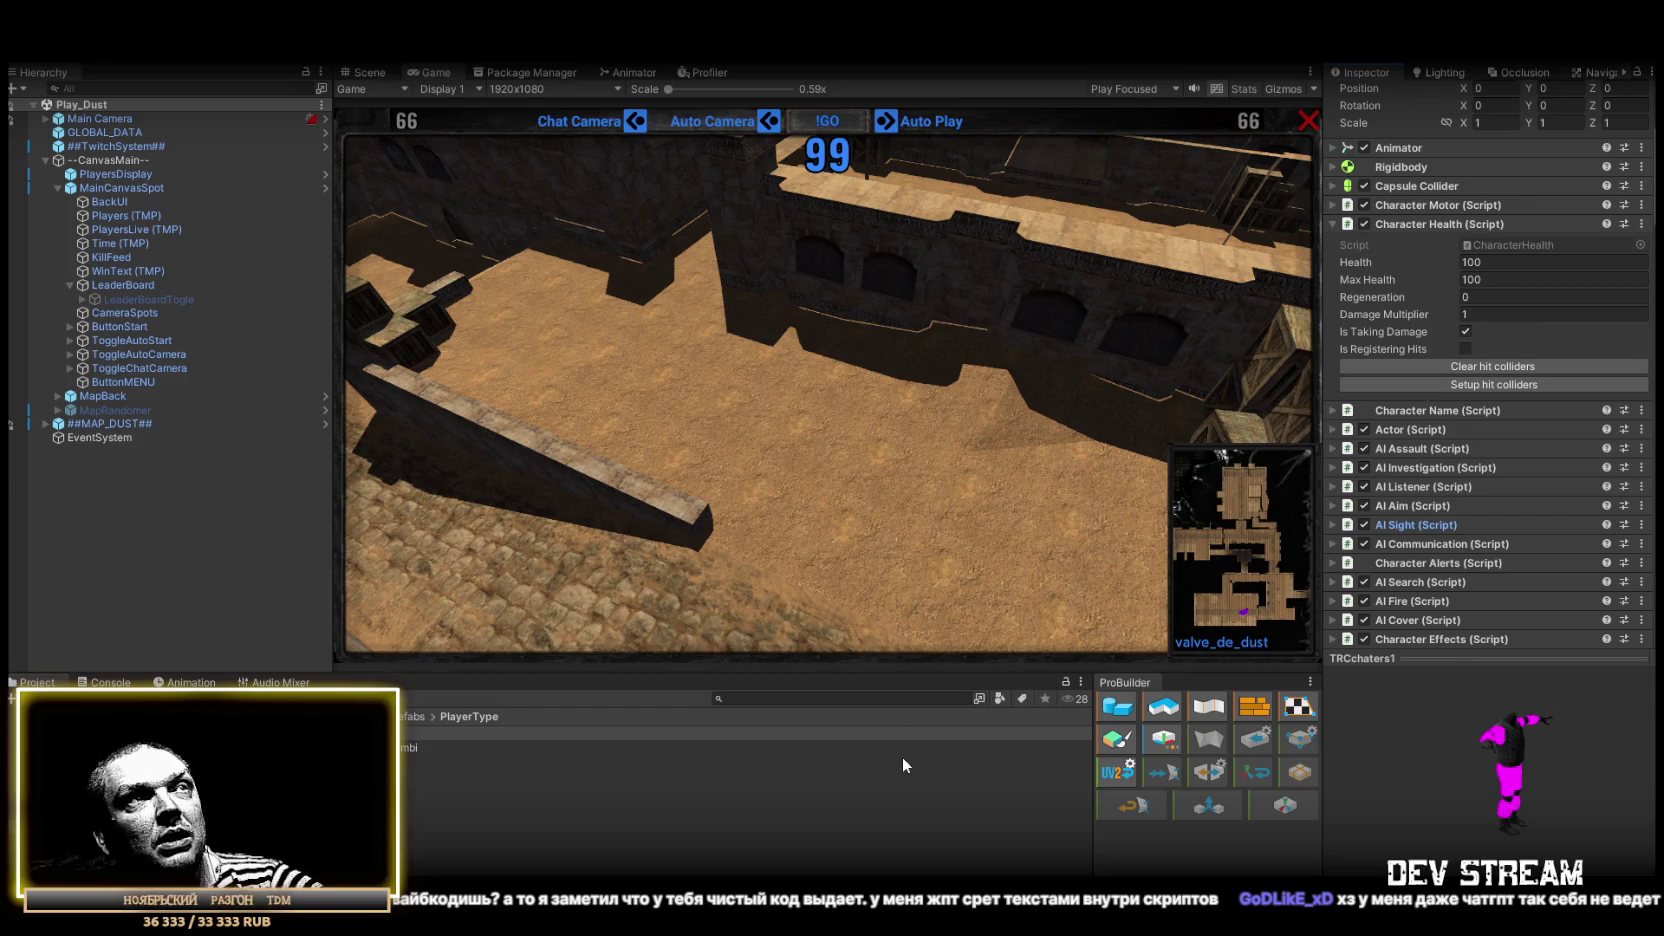
key("alt+Tab")
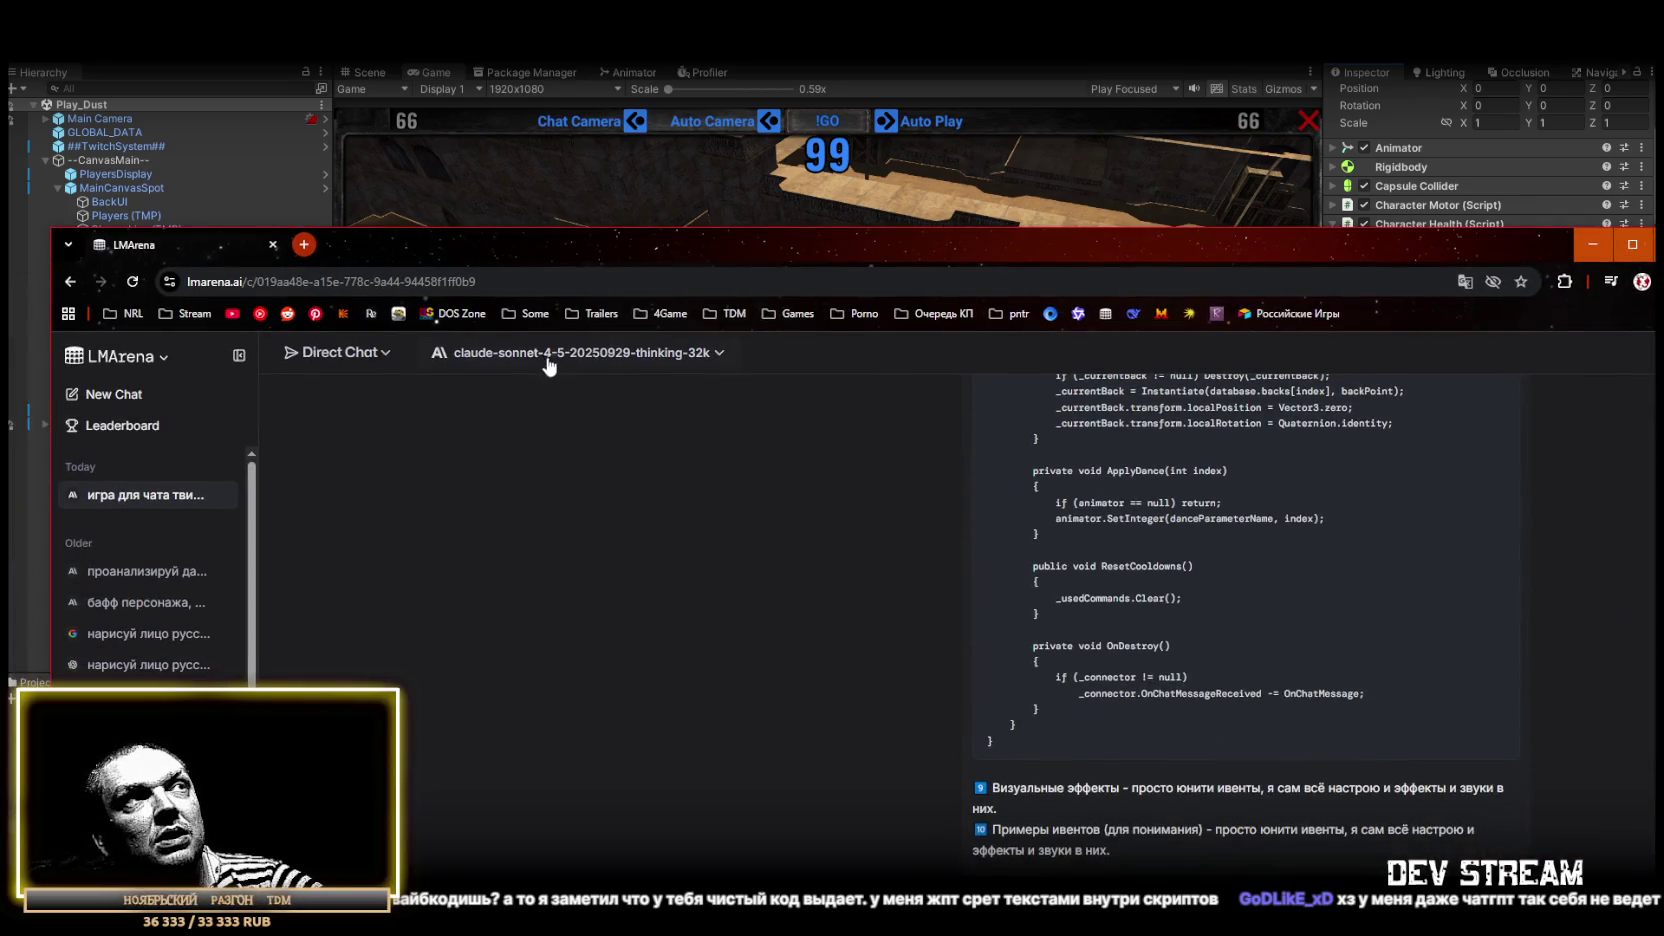
key("alt+Tab")
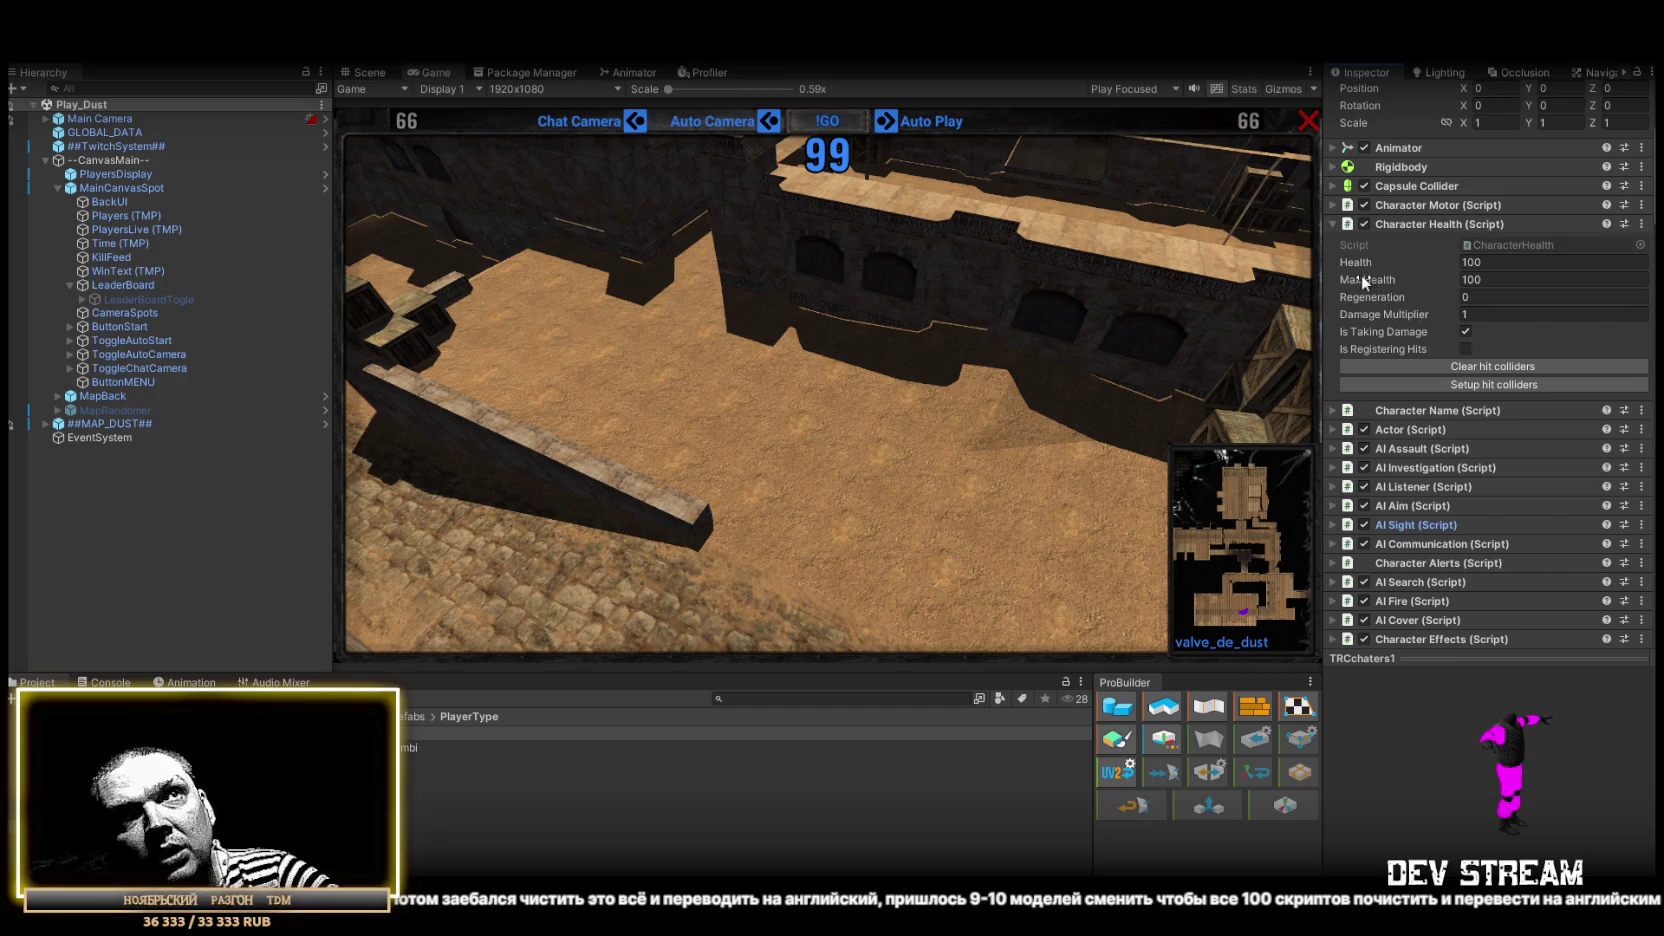
mouse_move(1352, 280)
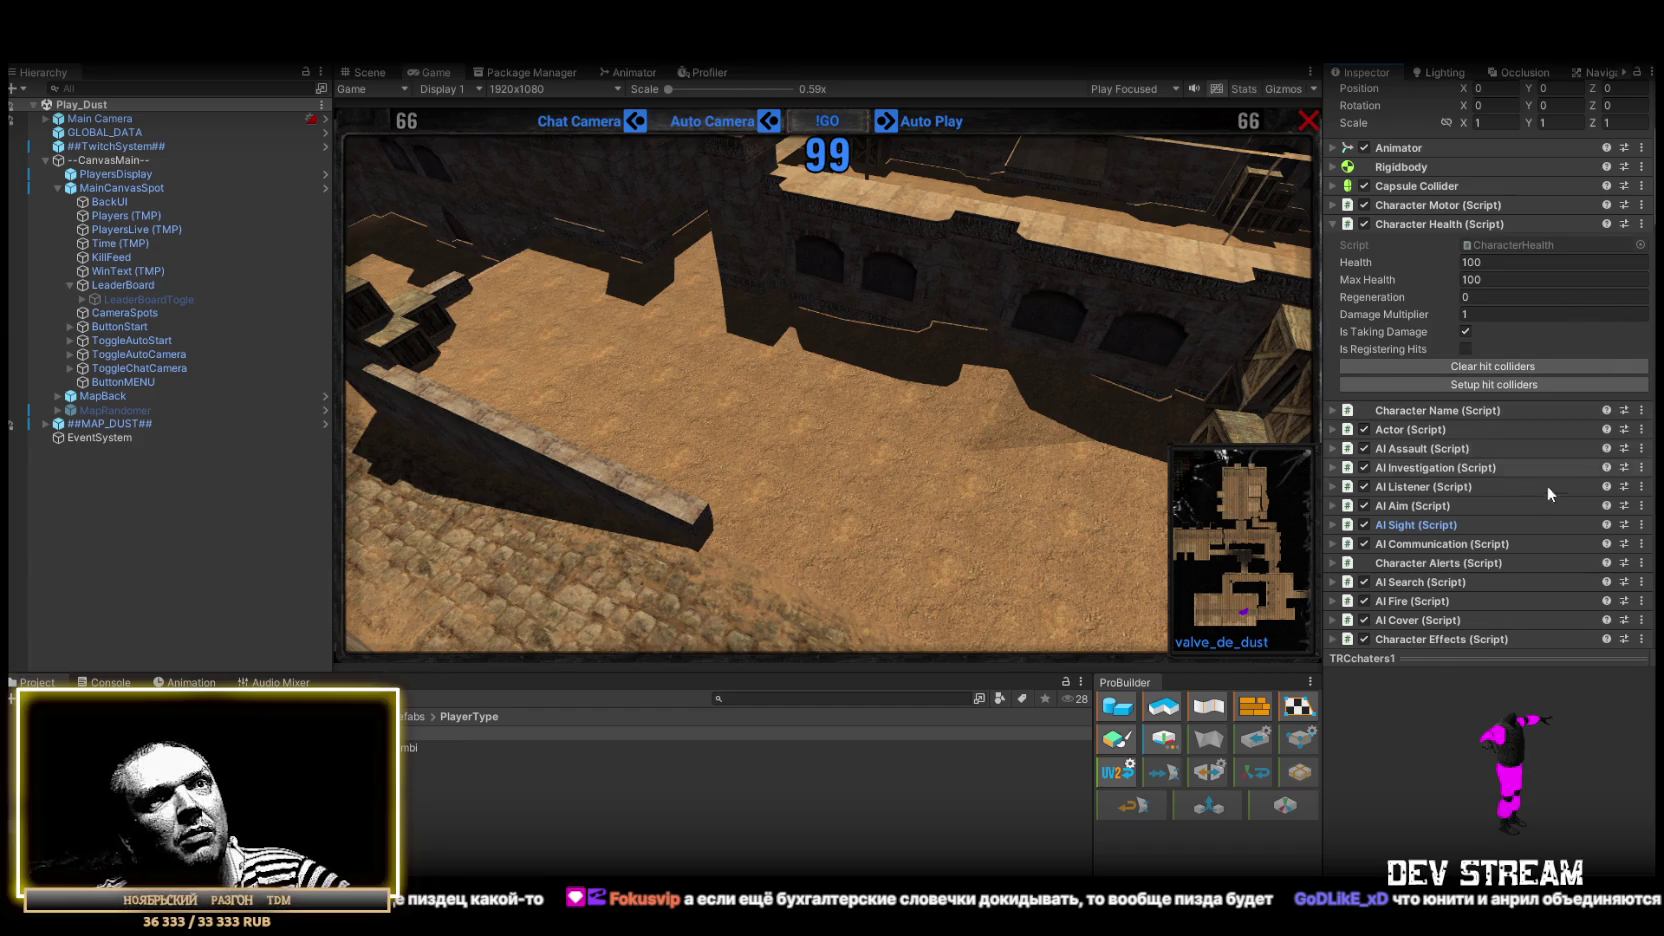
Step: Expand Twitch Pipay Player to show its character name, colour, VIP and subscriber objects
scroll(1553, 473, "down", 10)
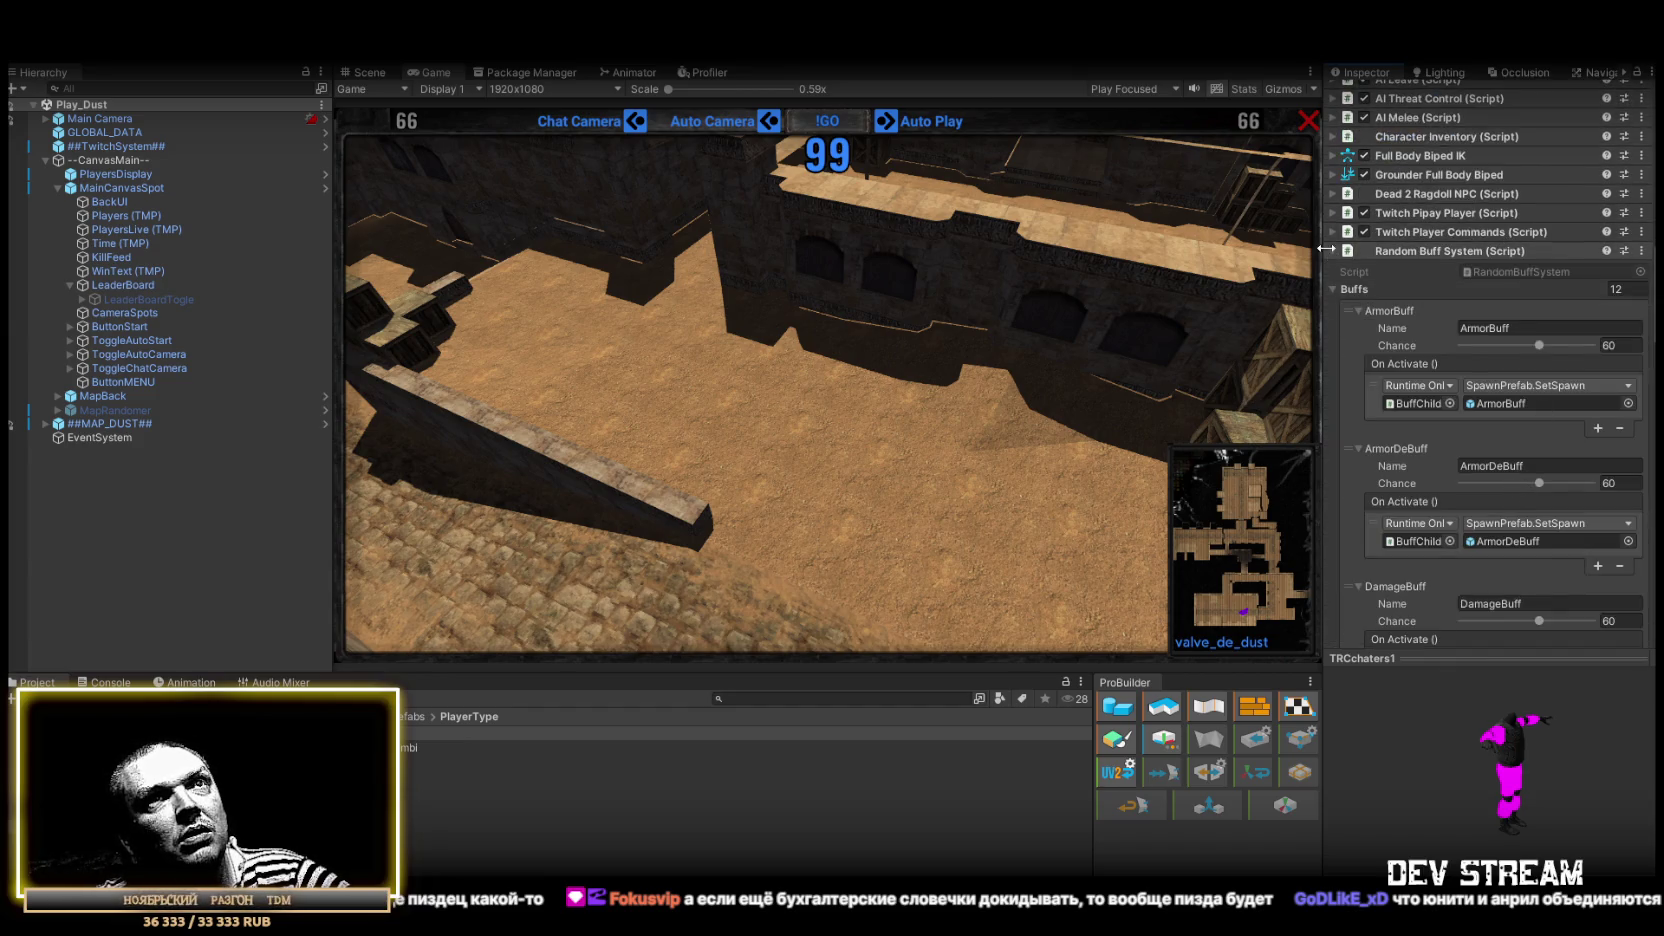
left_click(1335, 213)
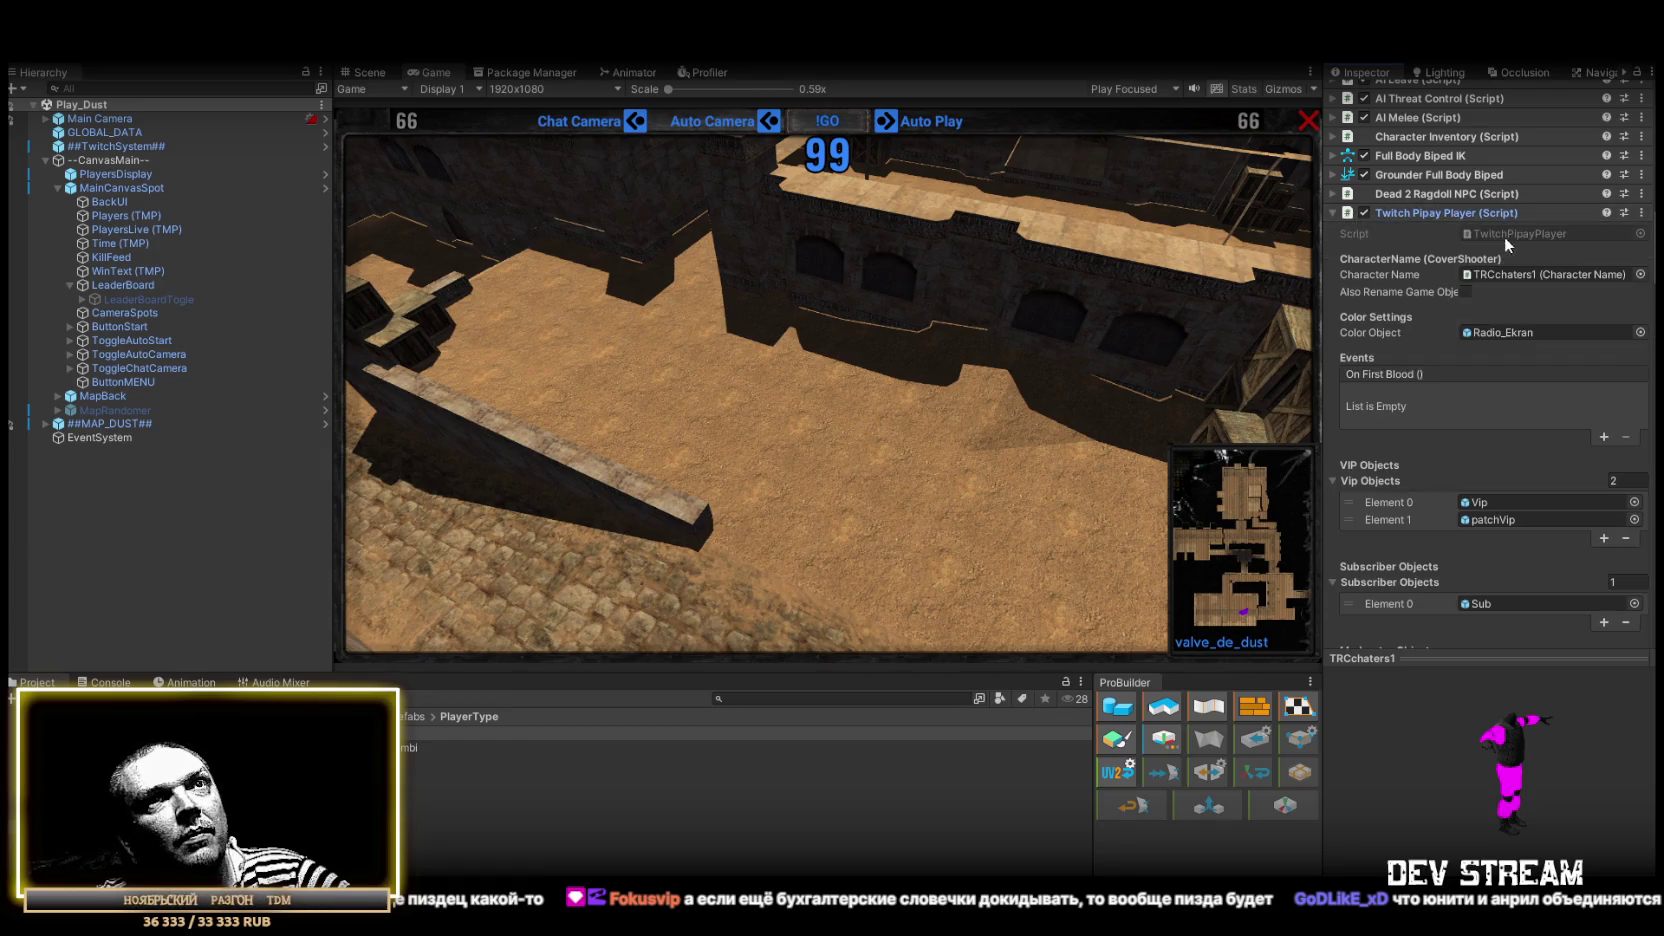
Step: Switch to TwitchPipayPlayer.cs in Visual Studio and select all of its code
key("alt+Tab")
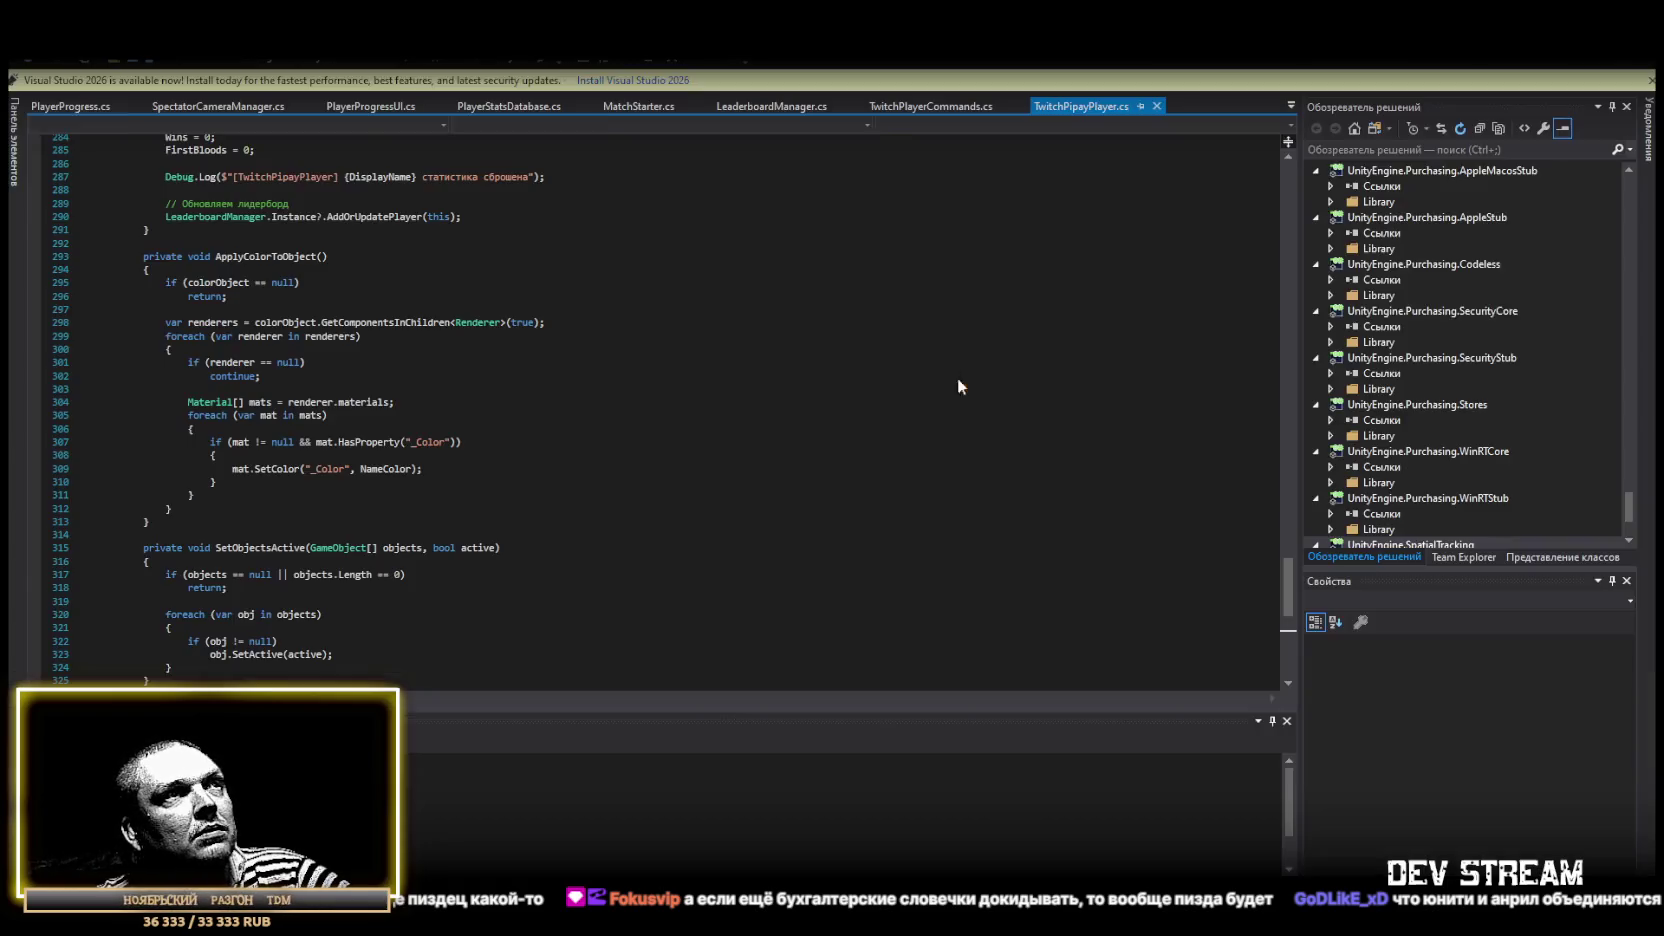
key("ctrl+a")
scroll(308, 595, "up", 7)
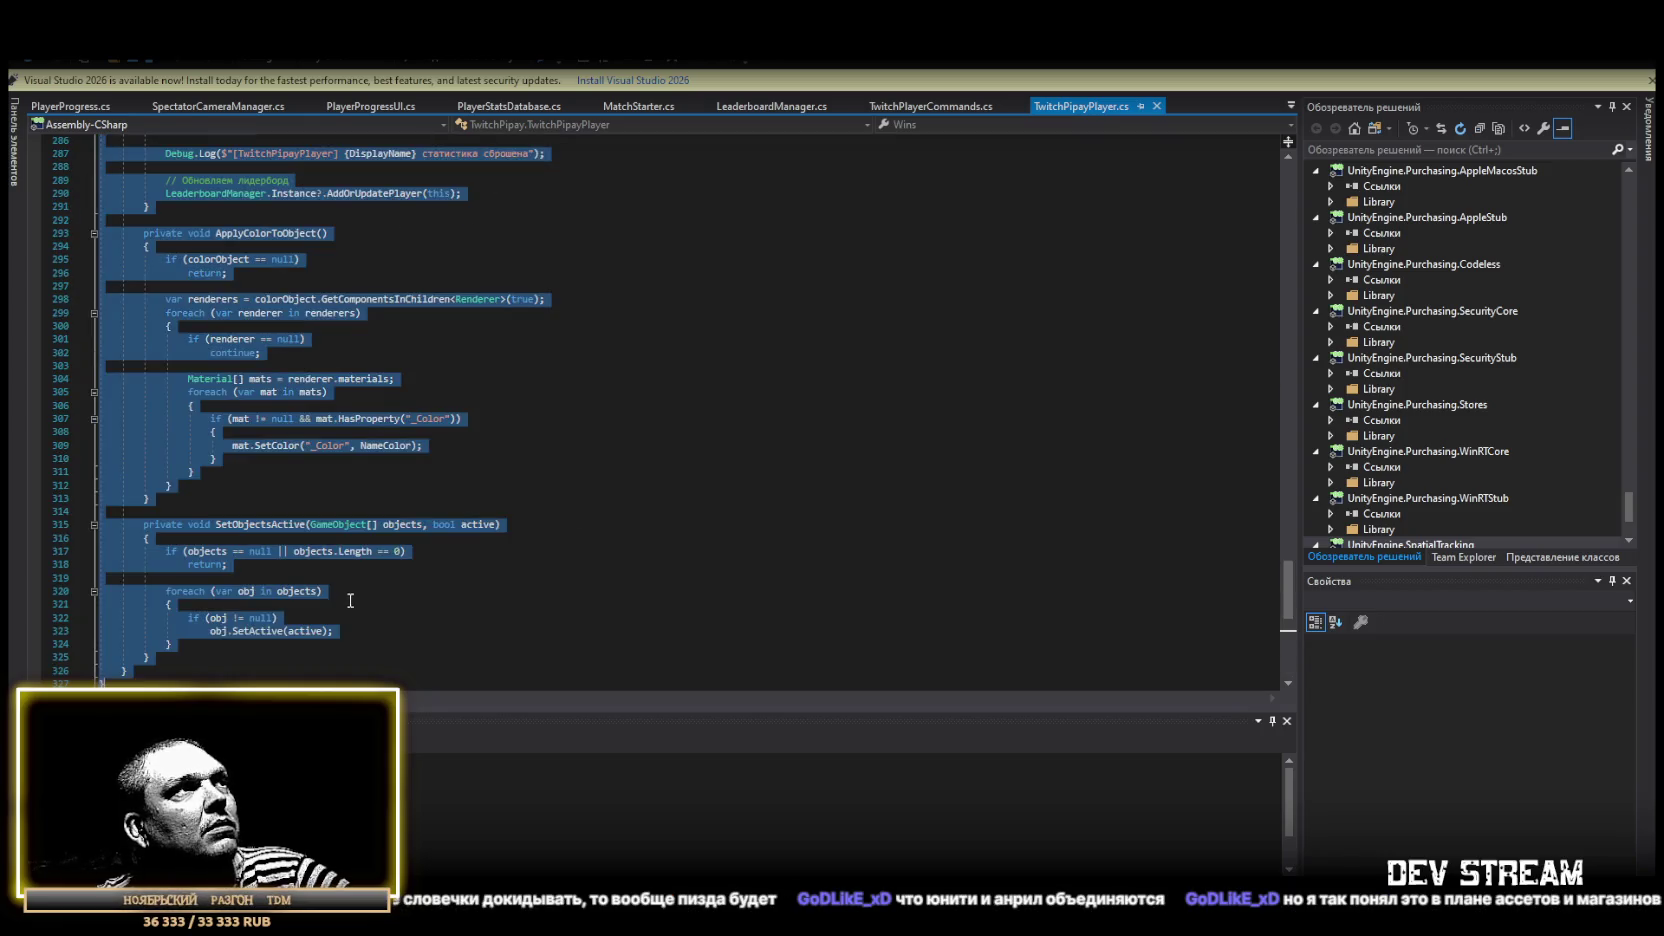